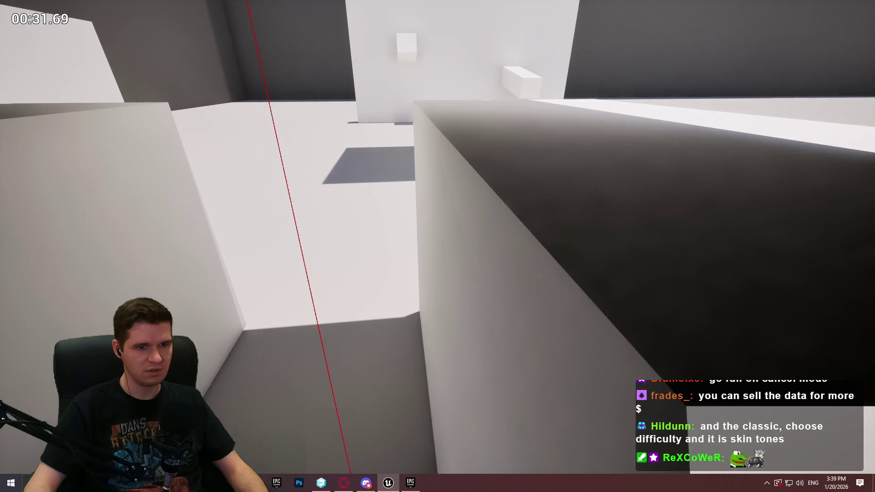
- Exit fullscreen play with F11 so the running level appears inside the editor viewport
{"action": "key", "text": "F11"}
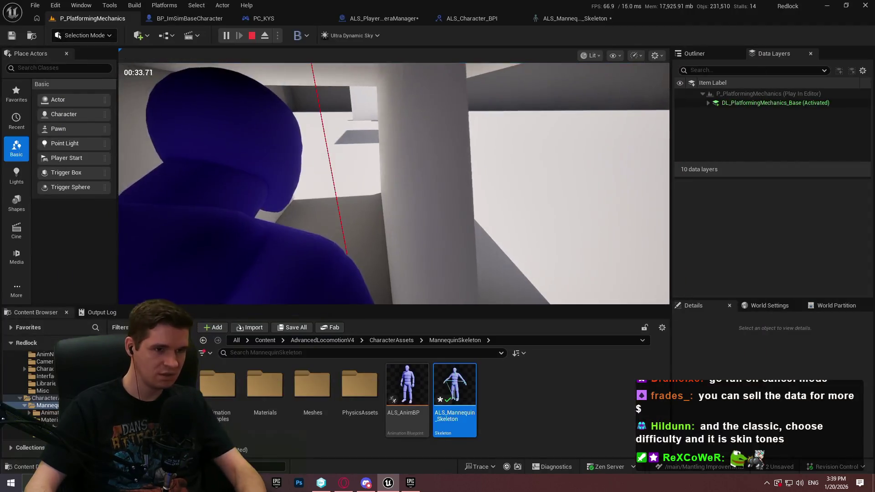
{"action": "key", "text": "super"}
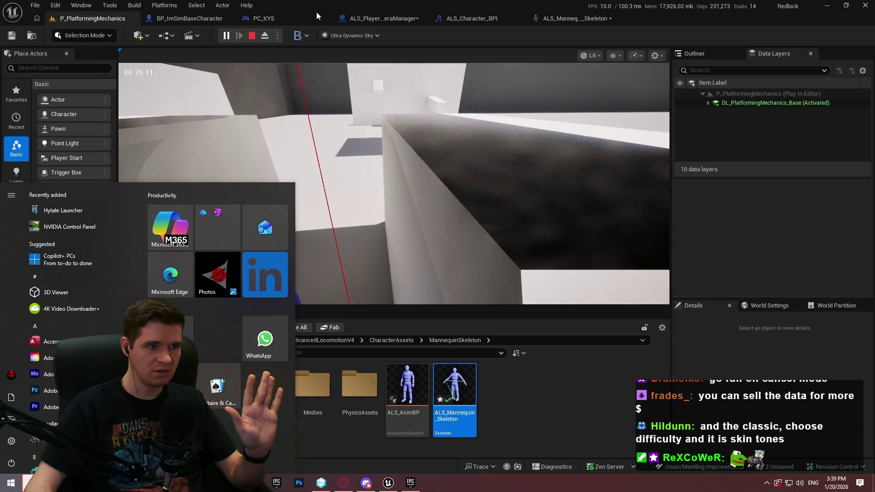
- Set the ALS_PlayerCameraManager blueprint's debug object to ALS_PlayerCameraManager0 (spawned)
{"action": "left_click", "coordinate": [570, 22]}
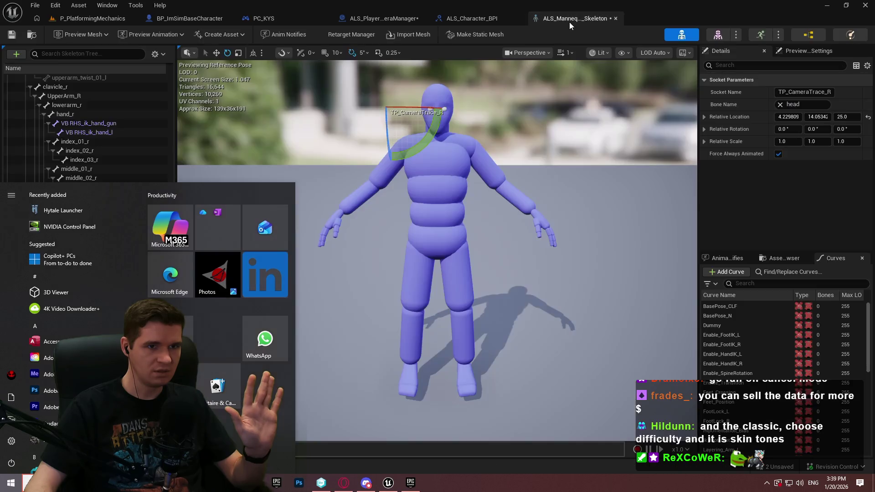
{"action": "left_click", "coordinate": [448, 21]}
{"action": "left_click", "coordinate": [364, 19]}
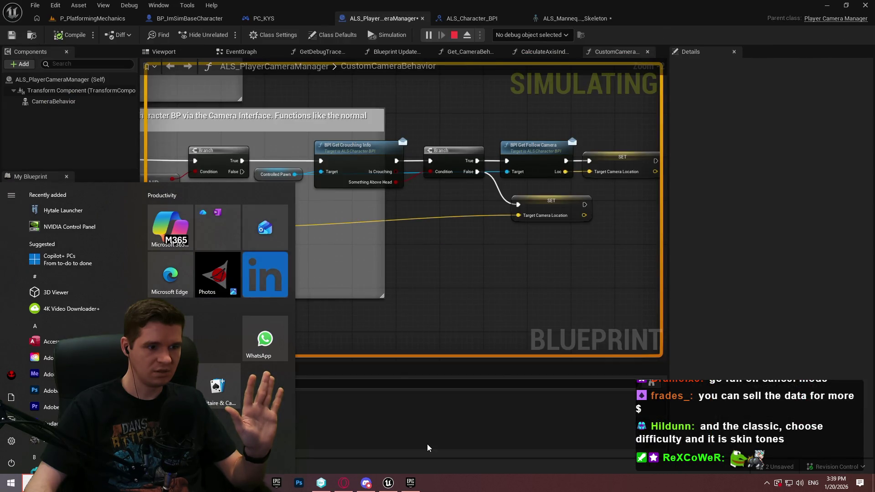
{"action": "left_click", "coordinate": [426, 410]}
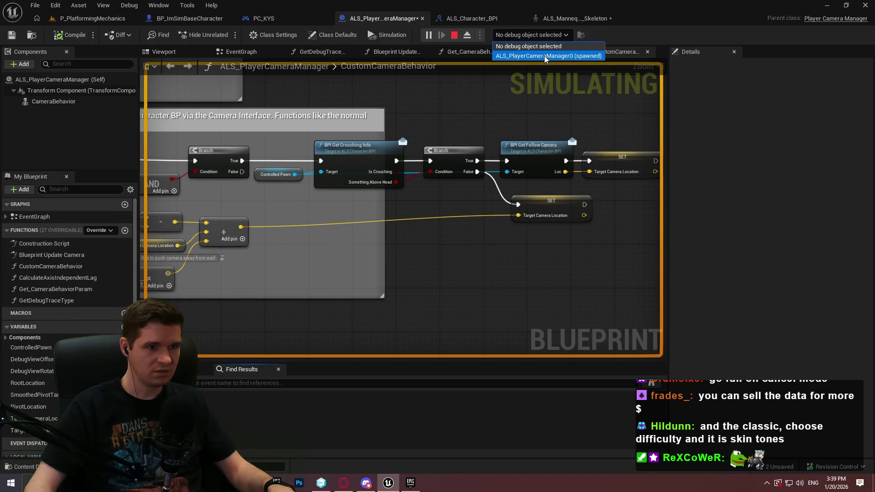
{"action": "left_click", "coordinate": [544, 56]}
- Close the camera manager blueprint and return control to the running P_PlatformingMechanics level
{"action": "scroll", "coordinate": [576, 111], "scroll_direction": "down", "scroll_amount": 5}
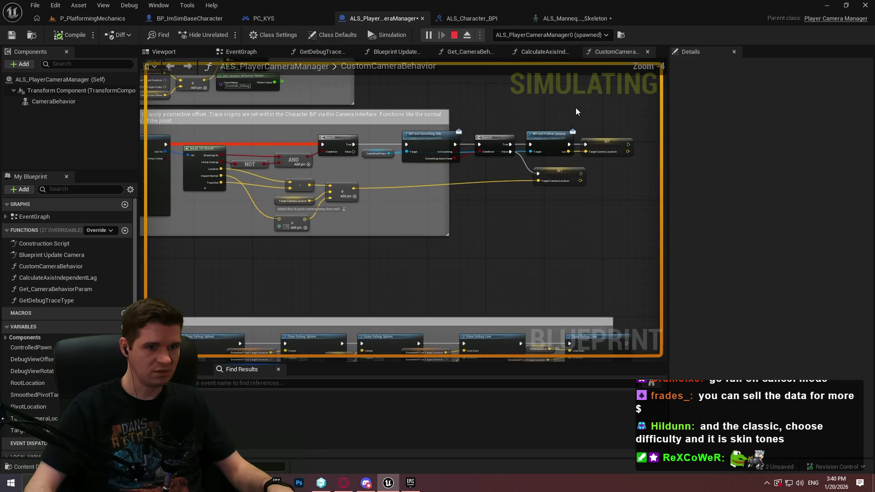
{"action": "scroll", "coordinate": [534, 143], "scroll_direction": "up", "scroll_amount": 3}
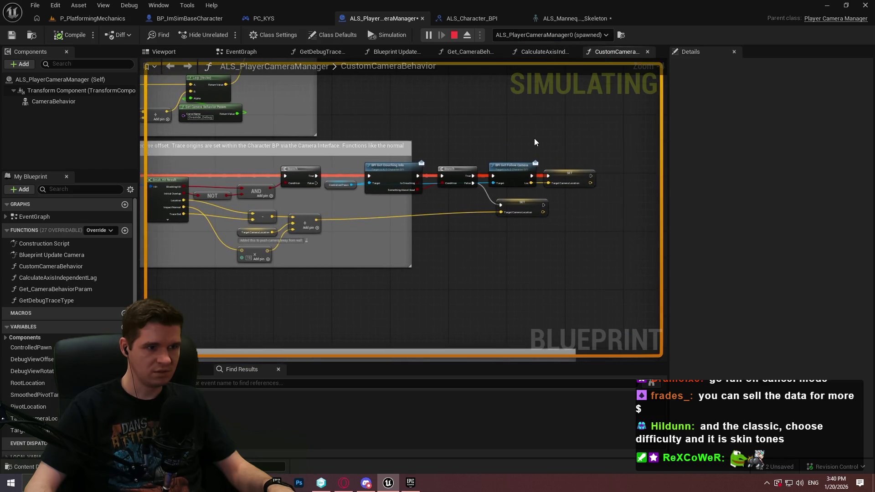
{"action": "middle_click", "coordinate": [378, 19]}
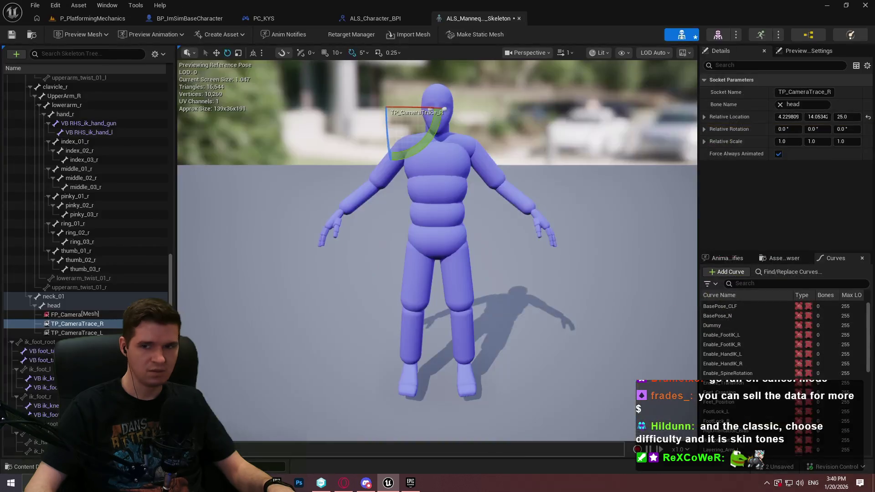
{"action": "left_click", "coordinate": [98, 22]}
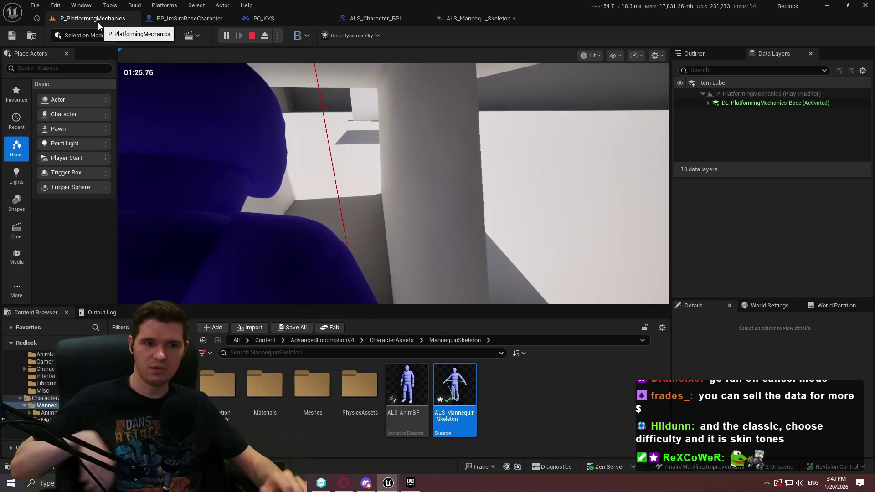
{"action": "left_click", "coordinate": [146, 91]}
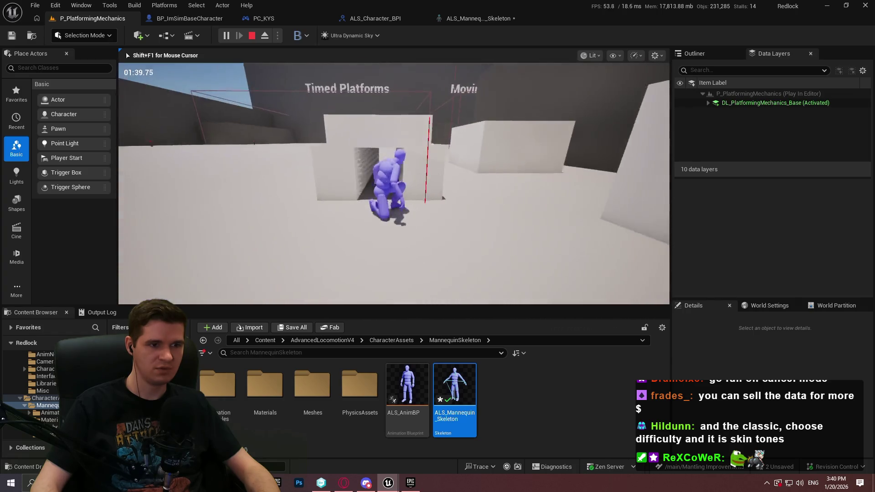
- Walk the character repeatedly in and out of the tunnel and narrow corridor, then end Play In Editor
{"action": "key", "text": "w"}
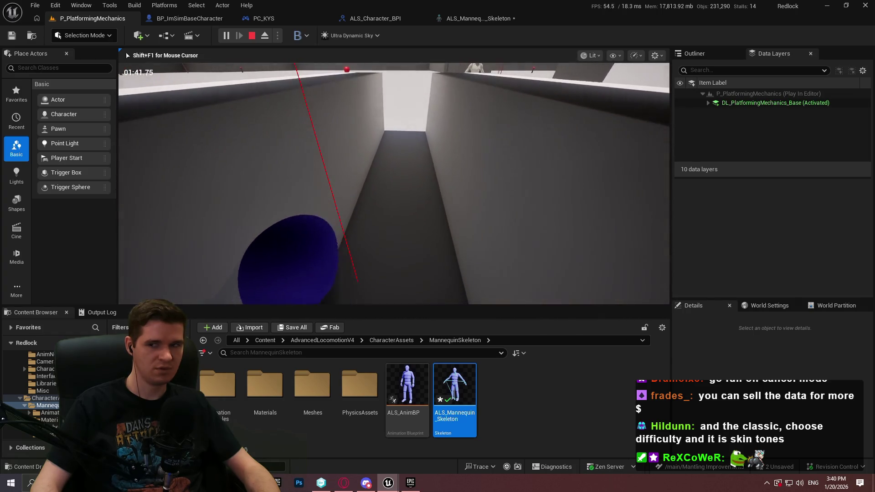
{"action": "key", "text": "w"}
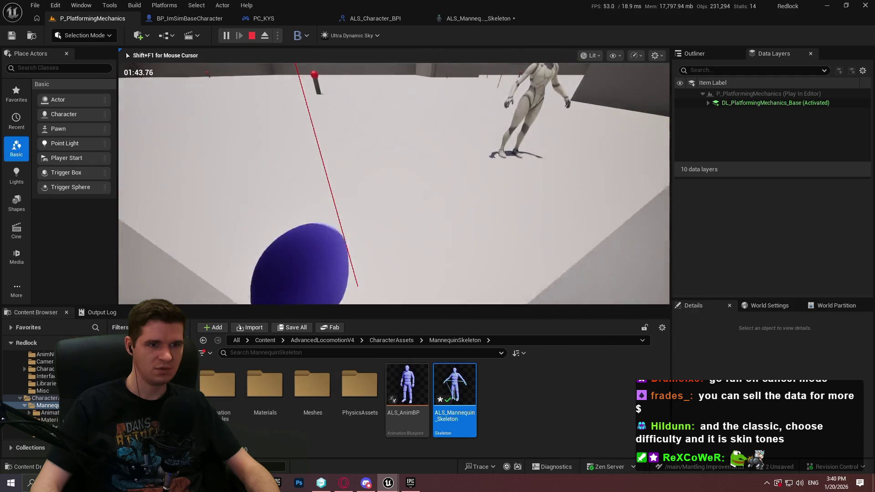
{"action": "key", "text": "w"}
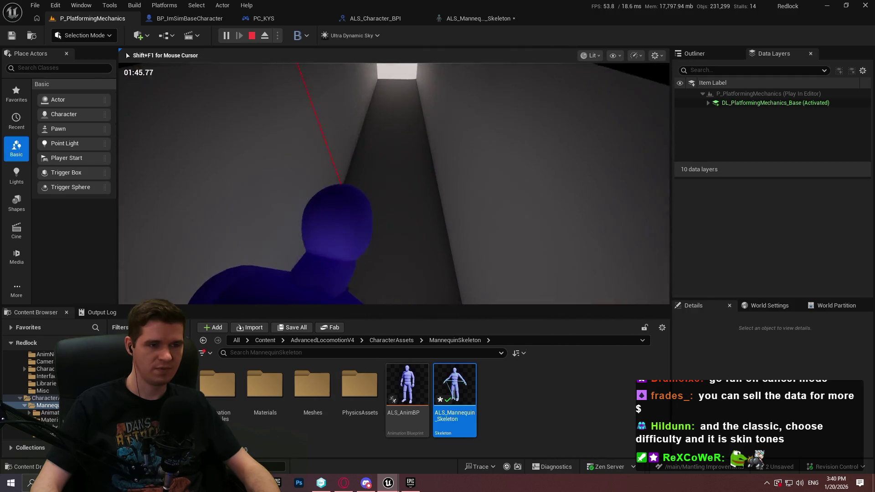
{"action": "key", "text": "w"}
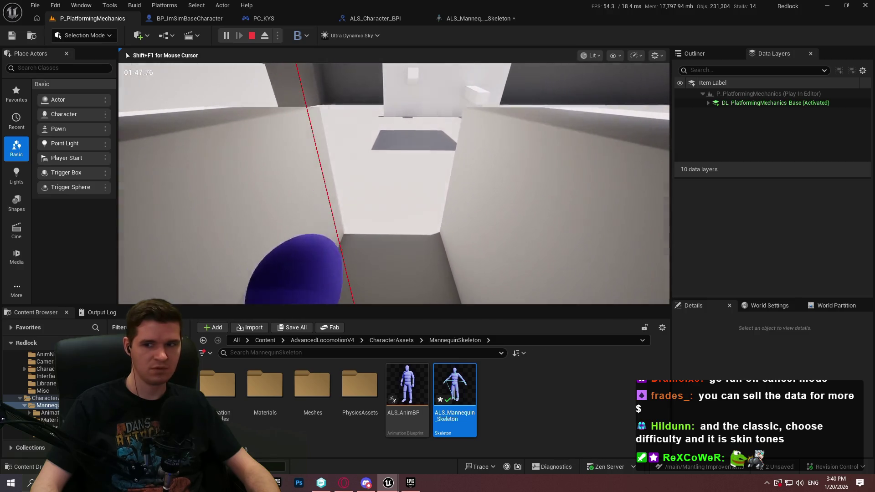
{"action": "key", "text": "w"}
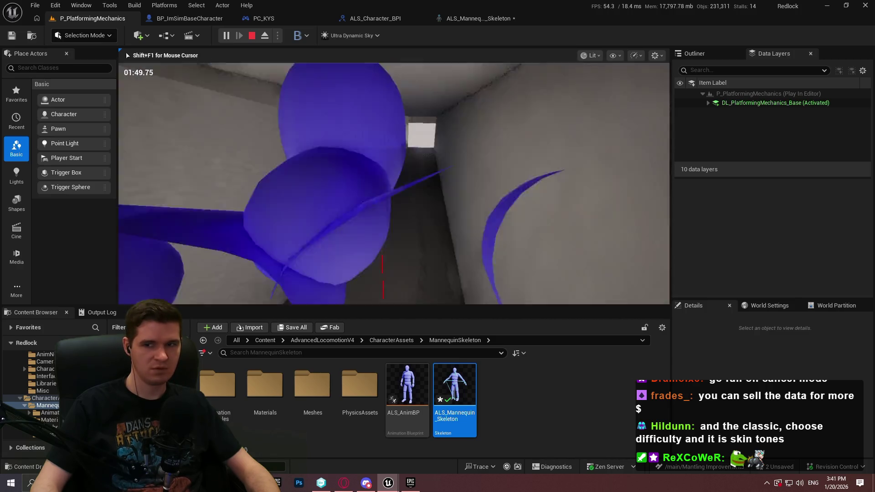
{"action": "key", "text": "w"}
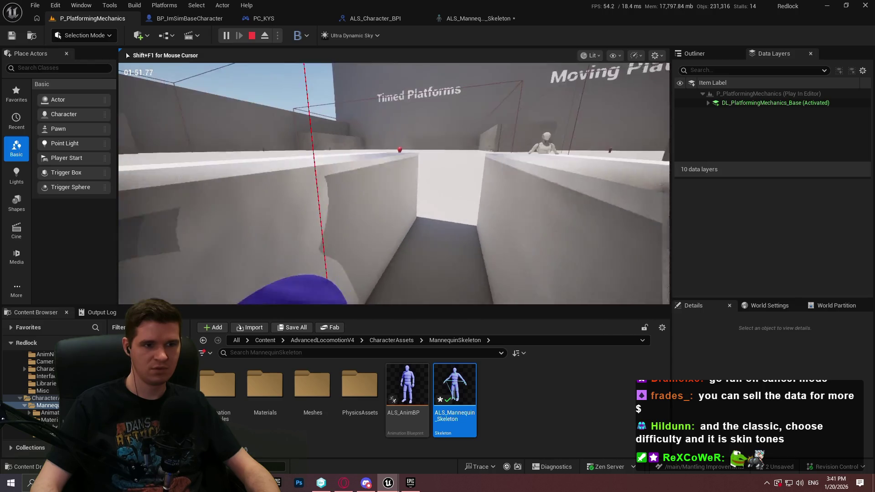
{"action": "key", "text": "w"}
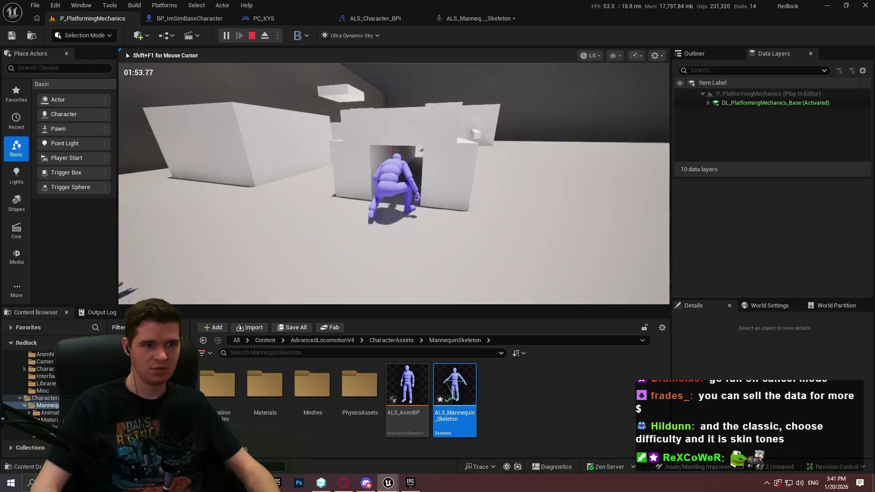
{"action": "key", "text": "Escape"}
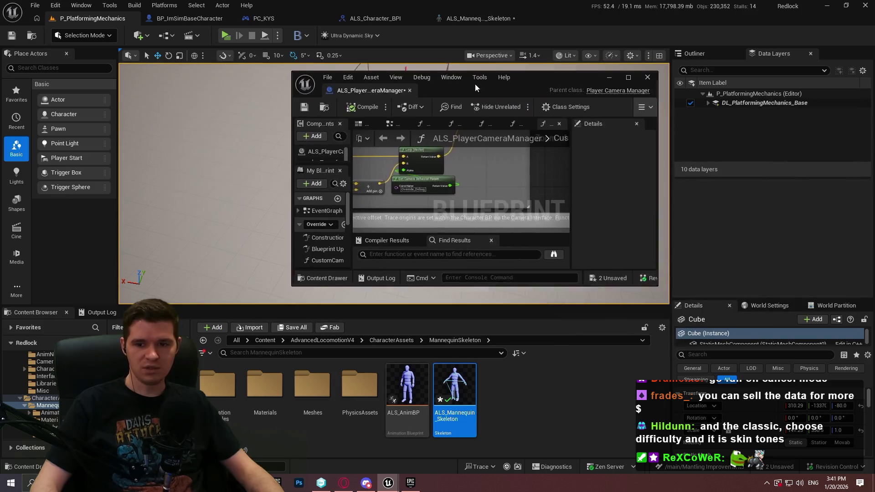
- Dock the floating ALS_PlayerCameraManager window into the editor and show its CustomCameraBehavior graph
{"action": "mouse_move", "coordinate": [376, 83]}
{"action": "left_mouse_down"}
{"action": "mouse_move", "coordinate": [478, 23]}
{"action": "mouse_move", "coordinate": [563, 26]}
{"action": "left_mouse_up"}
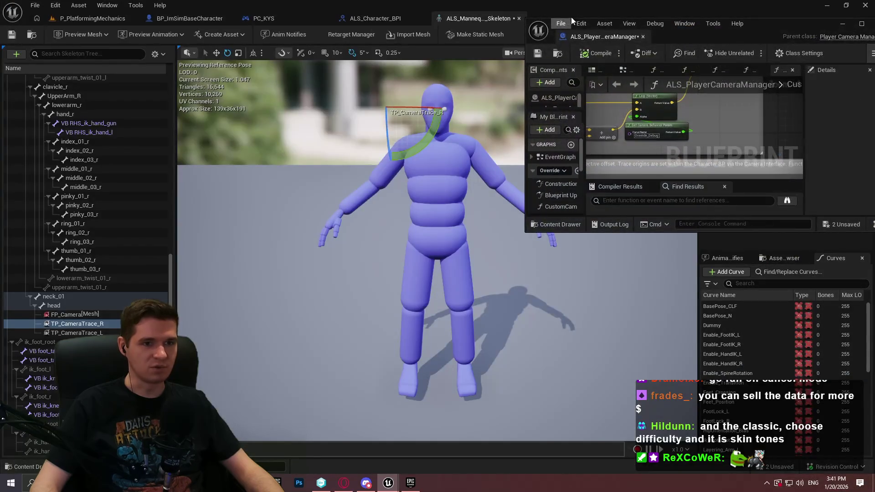
{"action": "left_click_drag", "start_coordinate": [614, 34], "coordinate": [581, 17]}
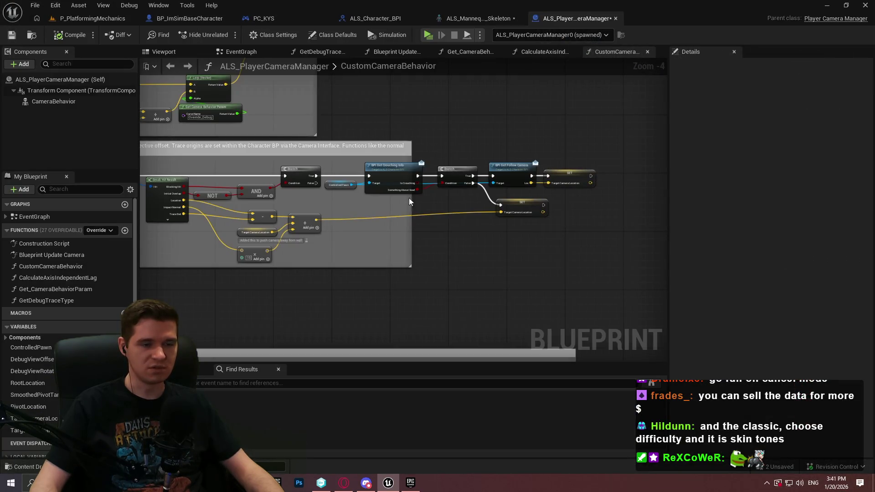
{"action": "scroll", "coordinate": [406, 188], "scroll_direction": "down", "scroll_amount": 4}
{"action": "scroll", "coordinate": [491, 210], "scroll_direction": "up", "scroll_amount": 5}
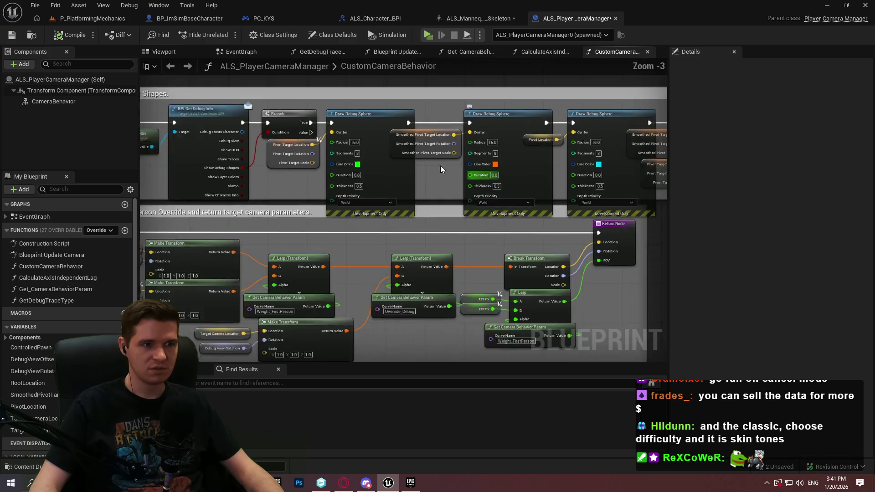
{"action": "scroll", "coordinate": [447, 170], "scroll_direction": "down", "scroll_amount": 2}
{"action": "left_click", "coordinate": [193, 18]}
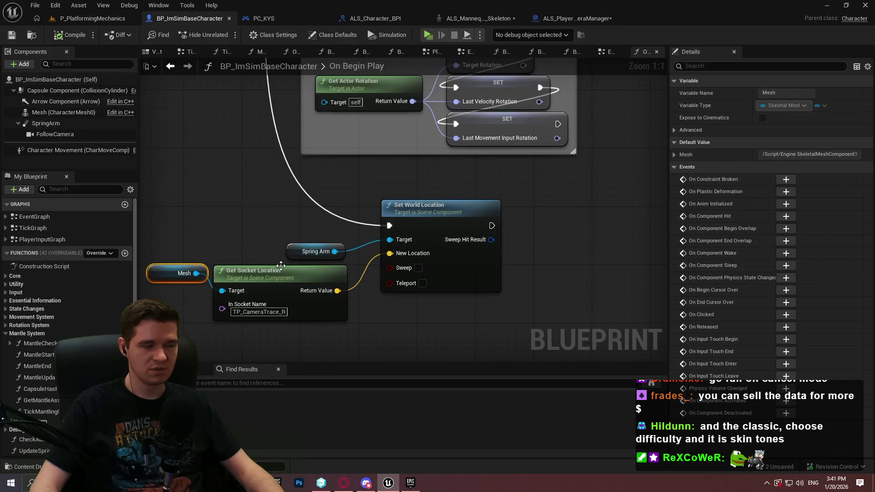
{"action": "left_click", "coordinate": [584, 20]}
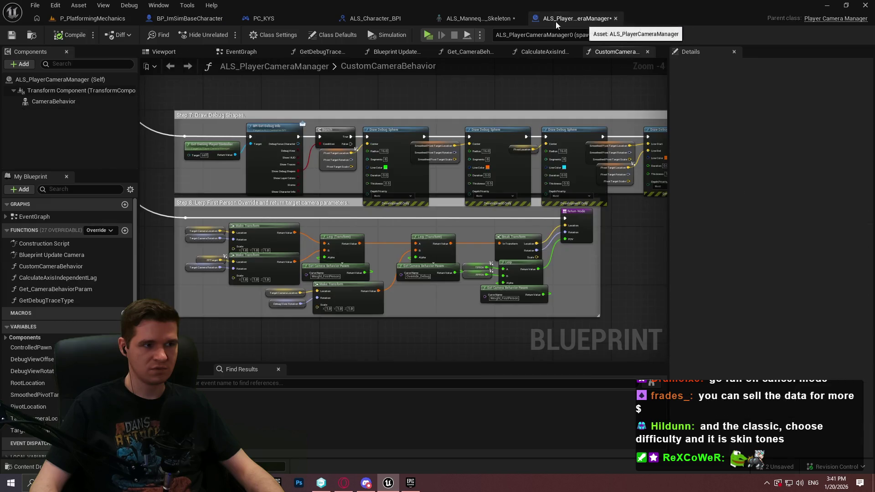
{"action": "left_click", "coordinate": [191, 19]}
{"action": "left_click", "coordinate": [578, 21]}
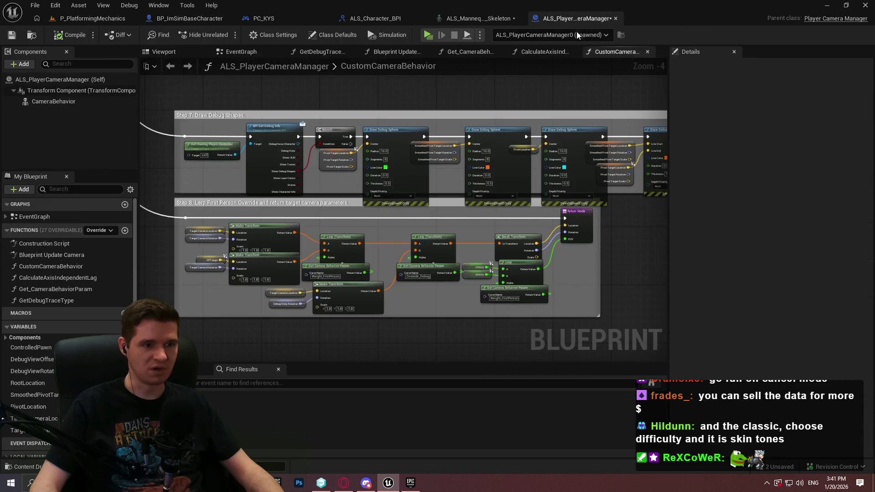
- Wire the first Branch's True output directly to the lower Target Camera Location SET node
{"action": "left_click_drag", "start_coordinate": [386, 221], "coordinate": [527, 223]}
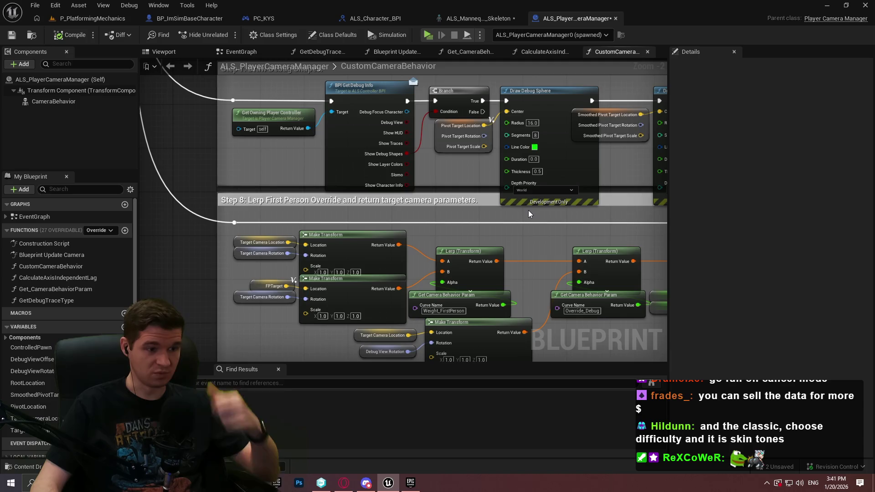
{"action": "left_click_drag", "start_coordinate": [545, 216], "coordinate": [321, 298]}
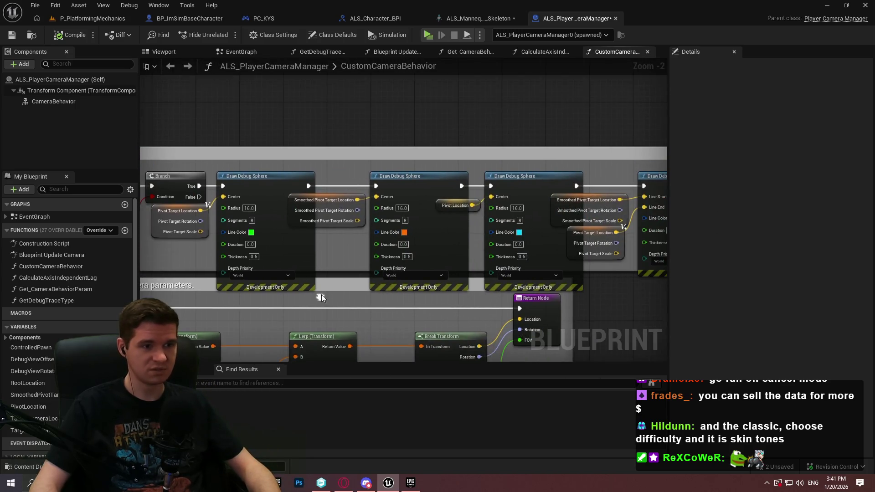
{"action": "left_click_drag", "start_coordinate": [603, 303], "coordinate": [395, 270]}
{"action": "mouse_move", "coordinate": [469, 117]}
{"action": "left_mouse_down"}
{"action": "mouse_move", "coordinate": [363, 278]}
{"action": "mouse_move", "coordinate": [366, 307]}
{"action": "mouse_move", "coordinate": [496, 263]}
{"action": "left_mouse_up"}
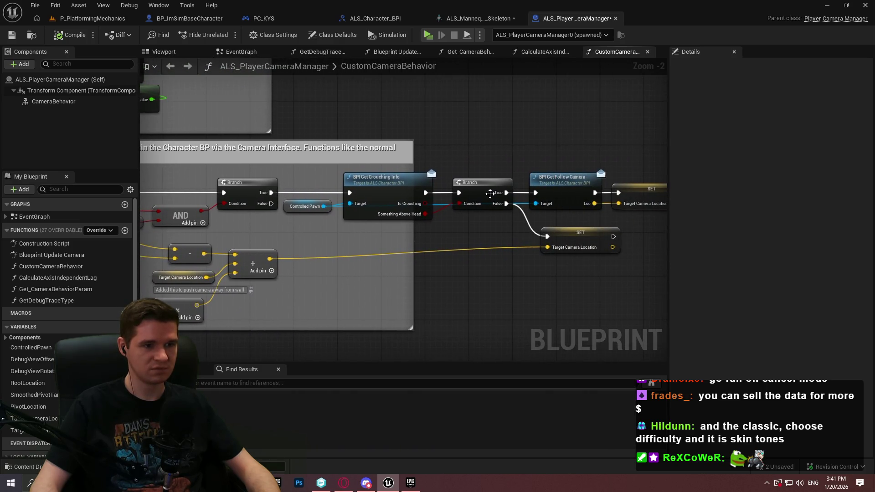
{"action": "mouse_move", "coordinate": [270, 192]}
{"action": "left_mouse_down"}
{"action": "mouse_move", "coordinate": [534, 243]}
{"action": "mouse_move", "coordinate": [548, 237]}
{"action": "left_mouse_up"}
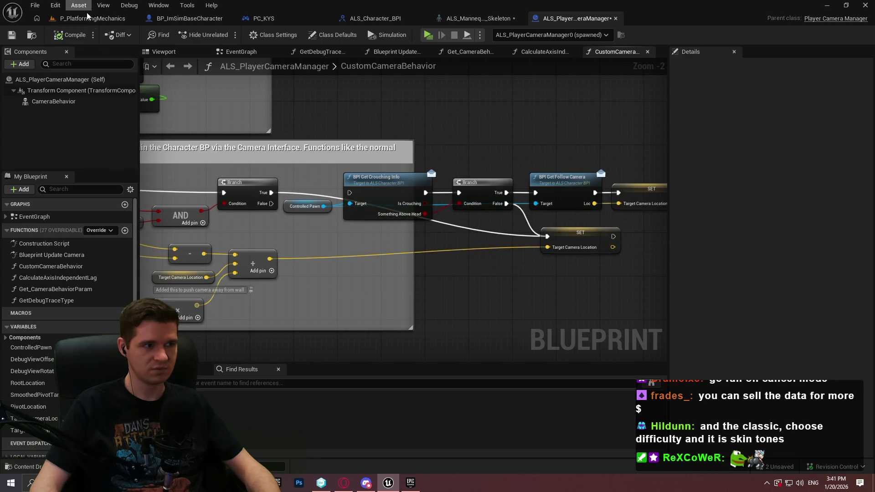
- Launch a standalone playtest and teleport from the checkpoint to the Playground arena
{"action": "left_click", "coordinate": [86, 17]}
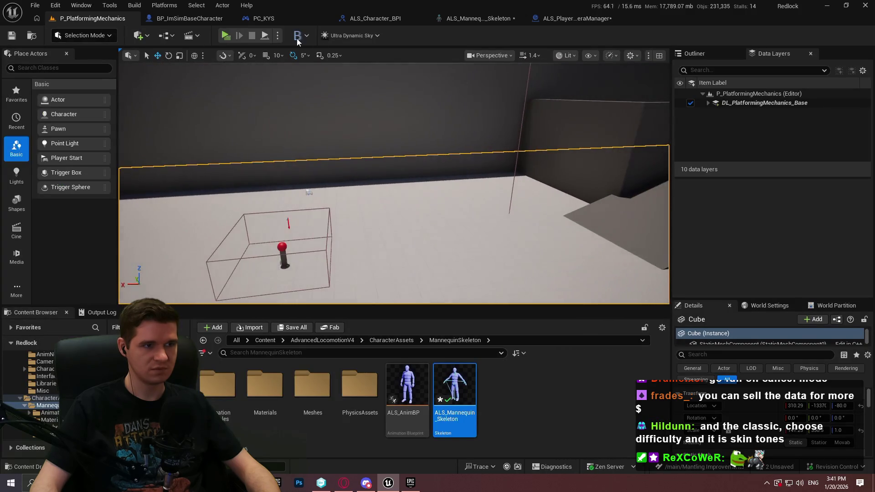
{"action": "left_click", "coordinate": [224, 36]}
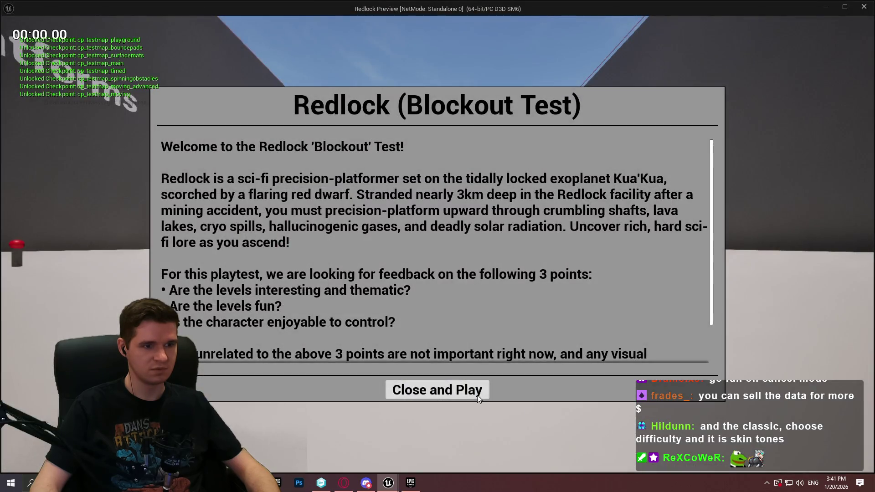
{"action": "left_click", "coordinate": [477, 395]}
{"action": "key", "text": "w"}
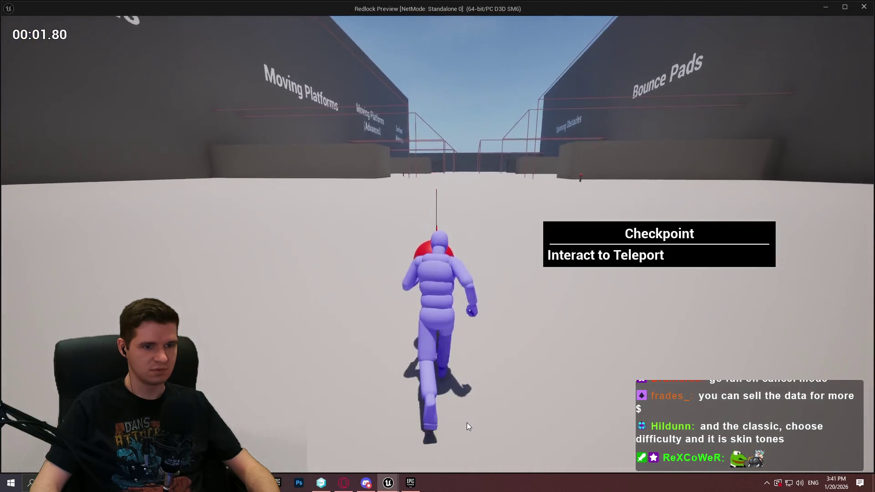
{"action": "key", "text": "e"}
{"action": "scroll", "coordinate": [668, 351], "scroll_direction": "down", "scroll_amount": 5}
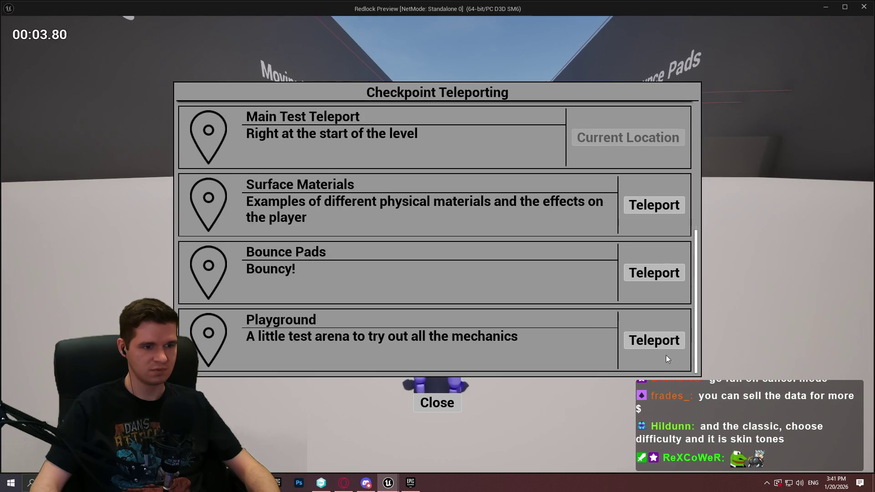
{"action": "left_click", "coordinate": [667, 351]}
- Crouch through the tunnel and corridor, then stop the playtest and return to BP_ImSimBaseCharacter
{"action": "key", "text": "w"}
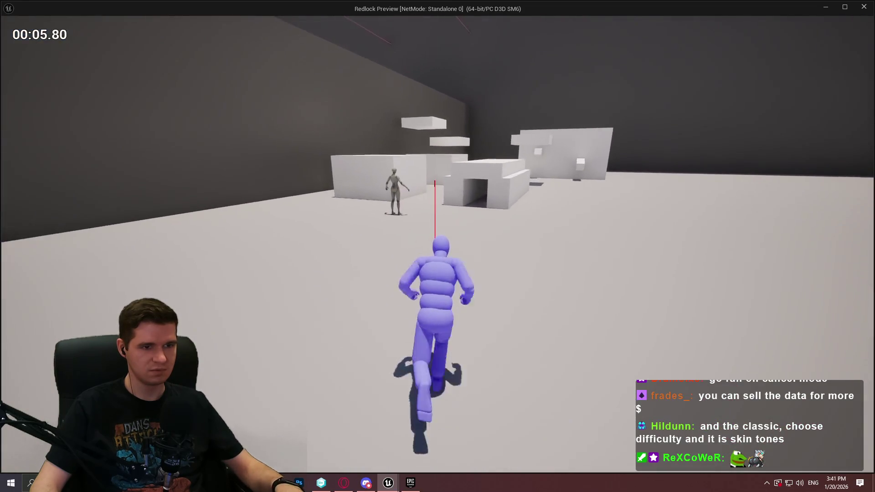
{"action": "key", "text": "c"}
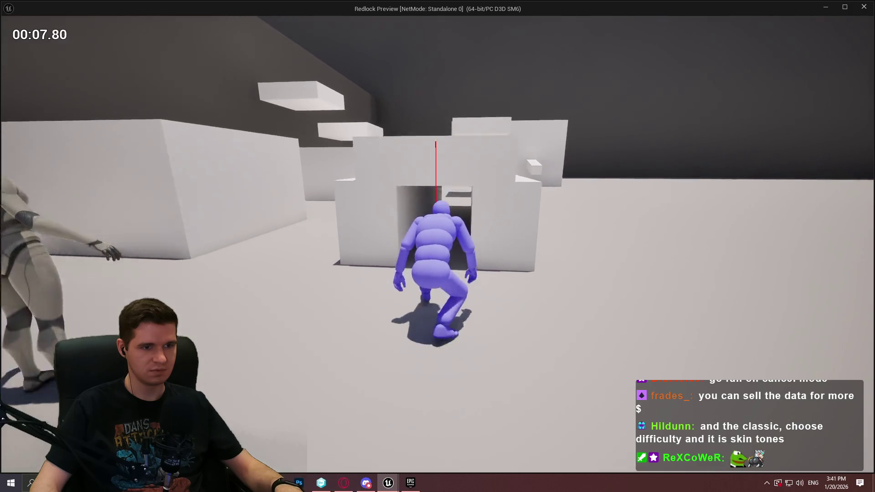
{"action": "key", "text": "w"}
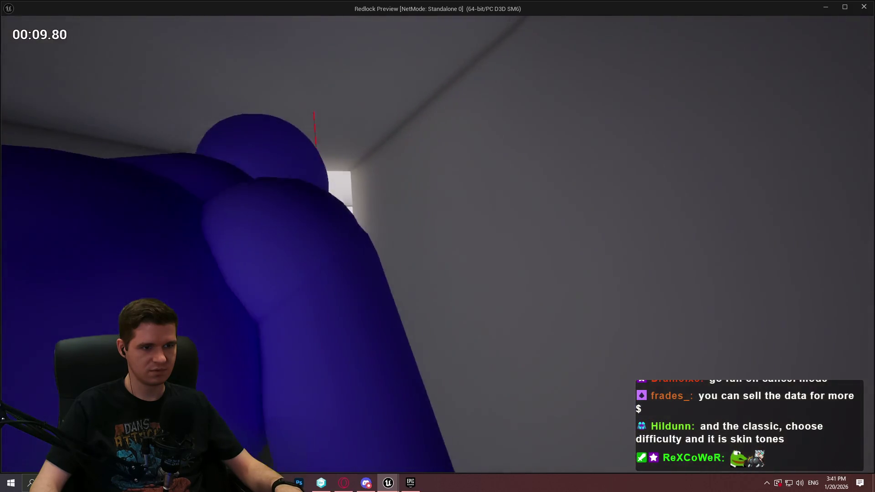
{"action": "key", "text": "w"}
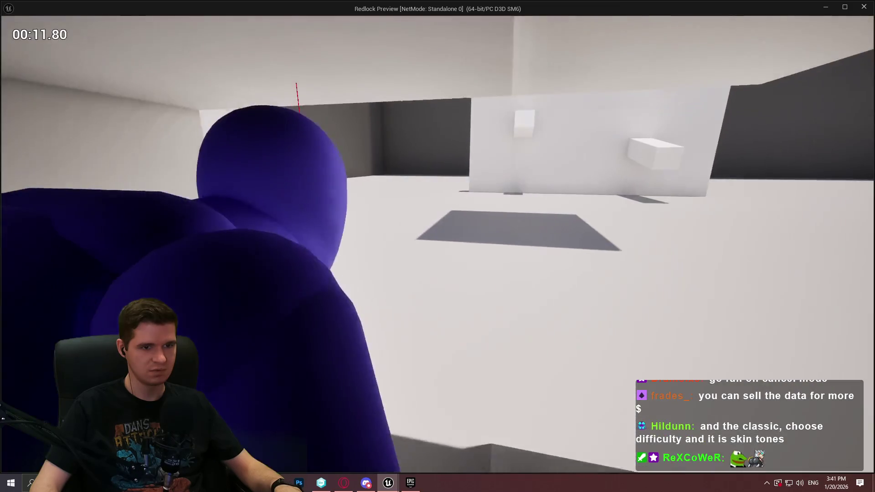
{"action": "key", "text": "w"}
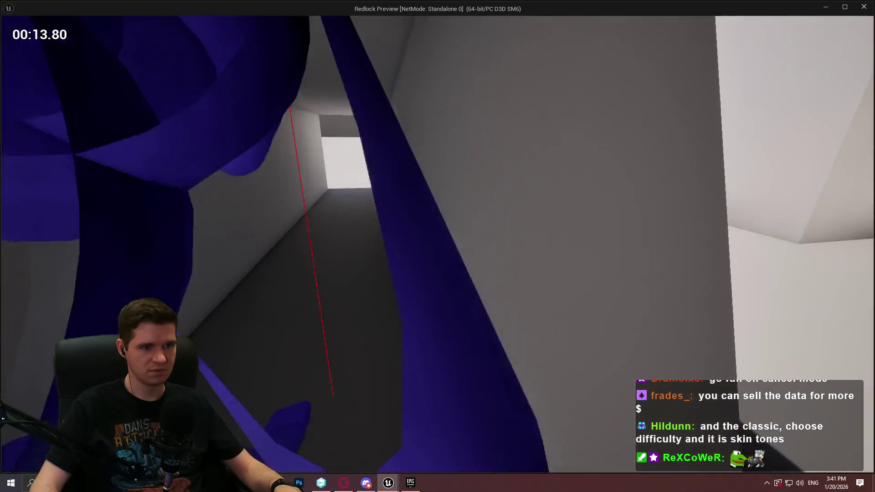
{"action": "key", "text": "w"}
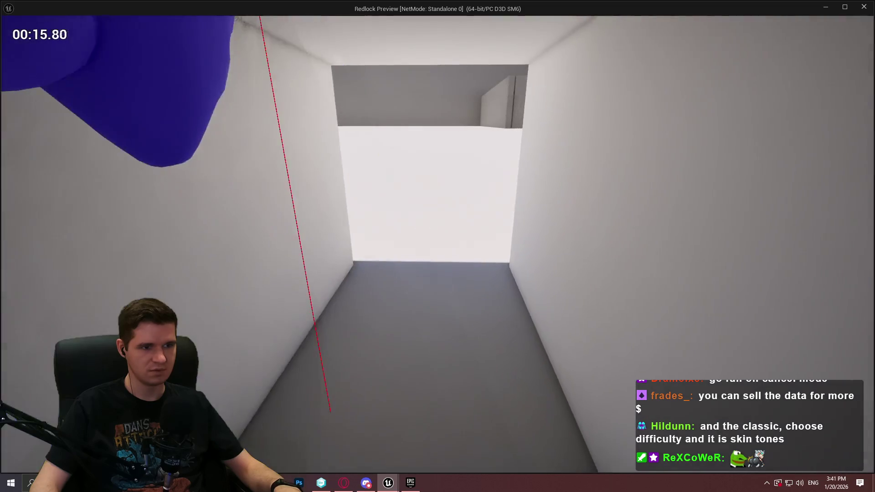
{"action": "key", "text": "w"}
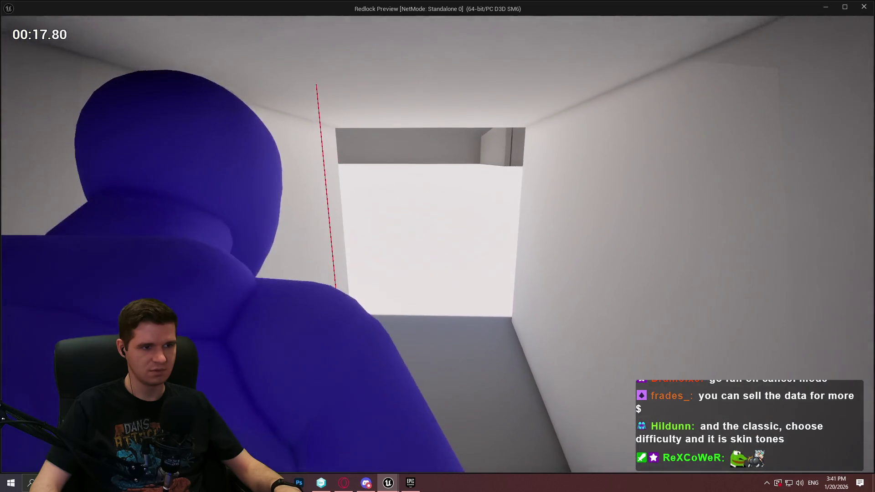
{"action": "key", "text": "w"}
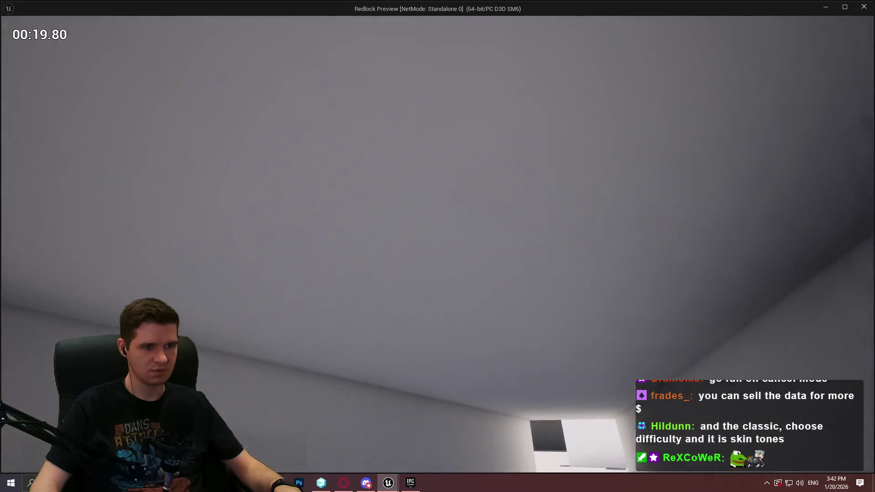
{"action": "key", "text": "Escape"}
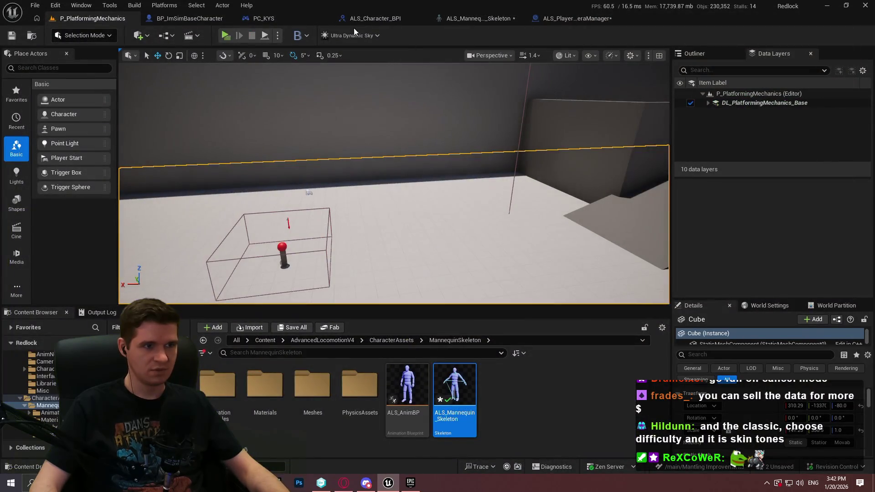
{"action": "left_click", "coordinate": [207, 17]}
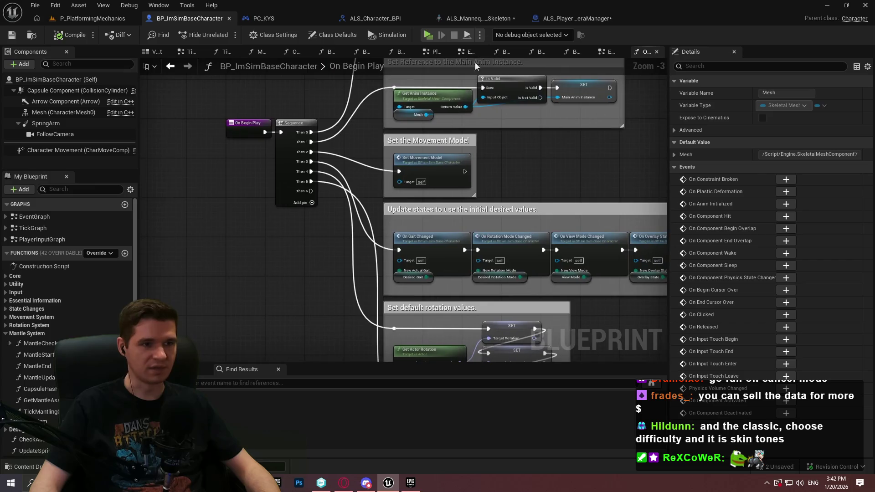
{"action": "left_click", "coordinate": [394, 17]}
{"action": "left_click", "coordinate": [573, 18]}
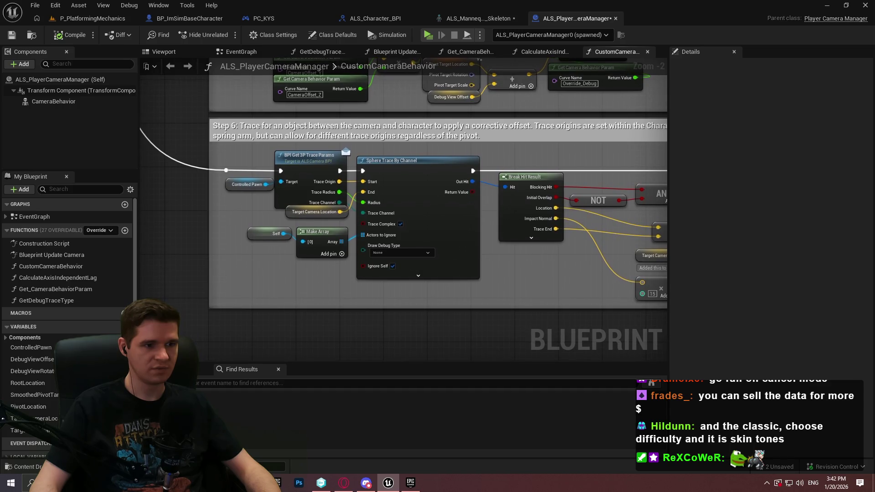
{"action": "left_click", "coordinate": [187, 10]}
{"action": "left_click", "coordinate": [167, 16]}
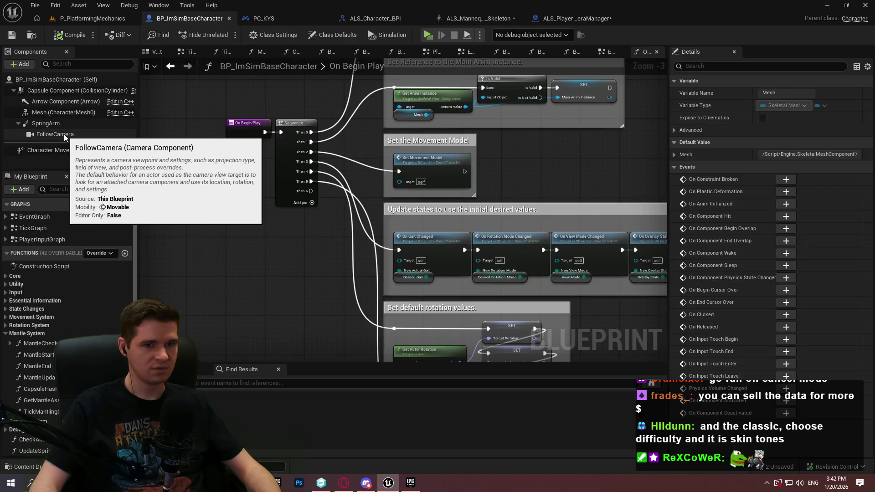
{"action": "mouse_move", "coordinate": [418, 180]}
{"action": "left_mouse_down"}
{"action": "mouse_move", "coordinate": [209, 150]}
{"action": "mouse_move", "coordinate": [170, 121]}
{"action": "mouse_move", "coordinate": [289, 157]}
{"action": "left_mouse_up"}
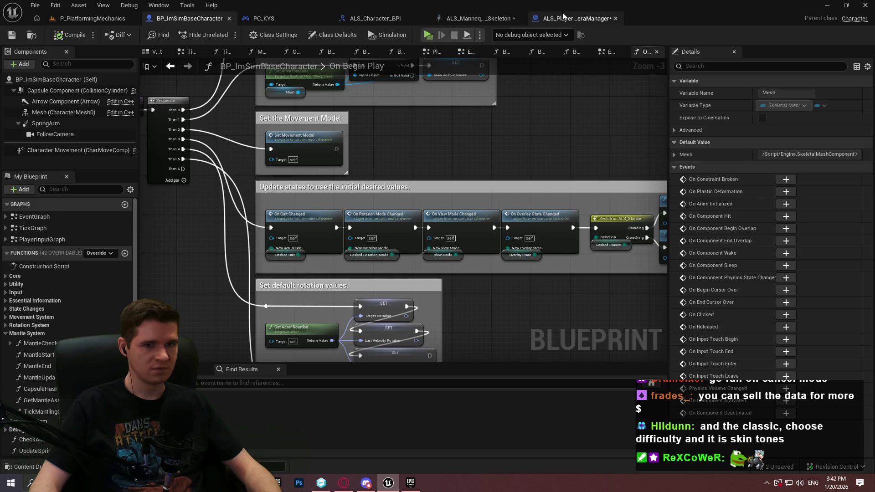
{"action": "left_click", "coordinate": [55, 134]}
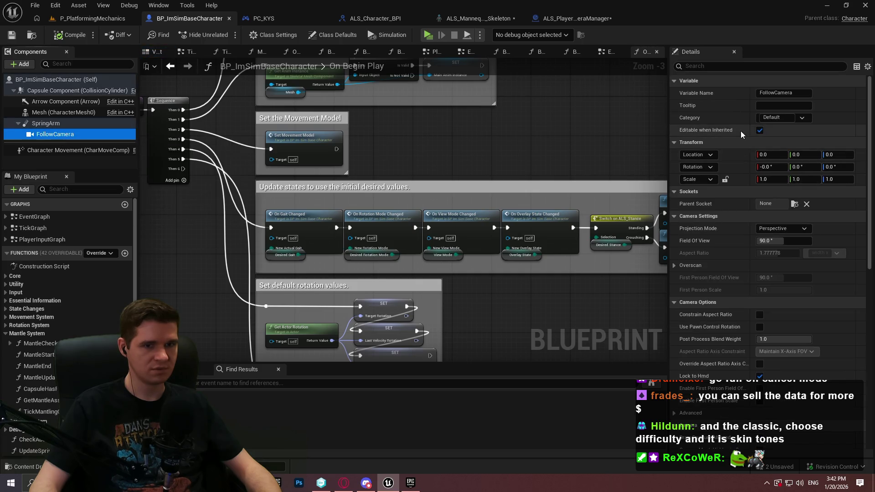
- Browse FollowCamera's Details camera settings, then bring up ALS_PlayerCameraManager's CustomCameraBehavior graph
{"action": "scroll", "coordinate": [741, 135], "scroll_direction": "down", "scroll_amount": 1}
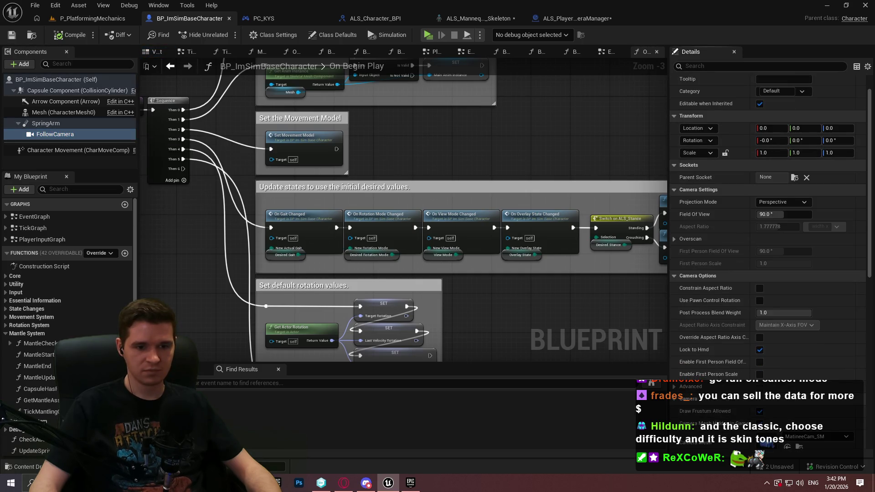
{"action": "left_click_drag", "start_coordinate": [871, 140], "coordinate": [869, 188]}
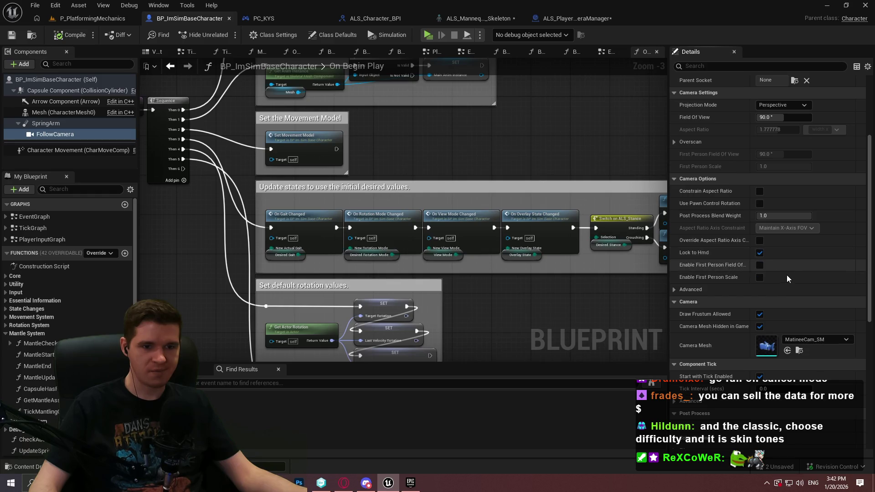
{"action": "scroll", "coordinate": [789, 278], "scroll_direction": "down", "scroll_amount": 3}
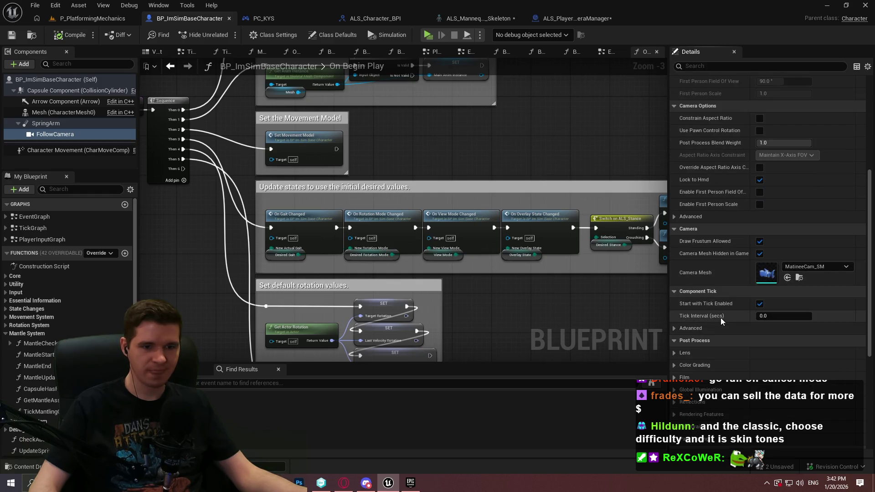
{"action": "scroll", "coordinate": [710, 328], "scroll_direction": "down", "scroll_amount": 4}
{"action": "scroll", "coordinate": [737, 358], "scroll_direction": "down", "scroll_amount": 2}
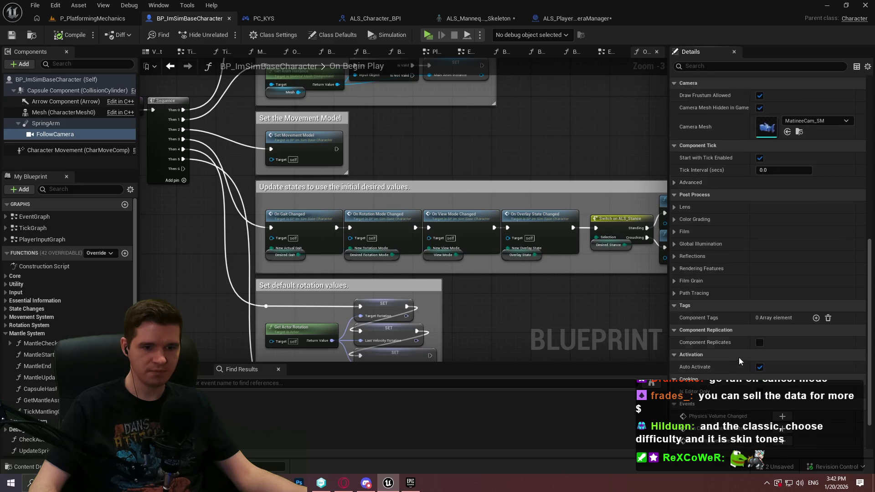
{"action": "left_click", "coordinate": [572, 19]}
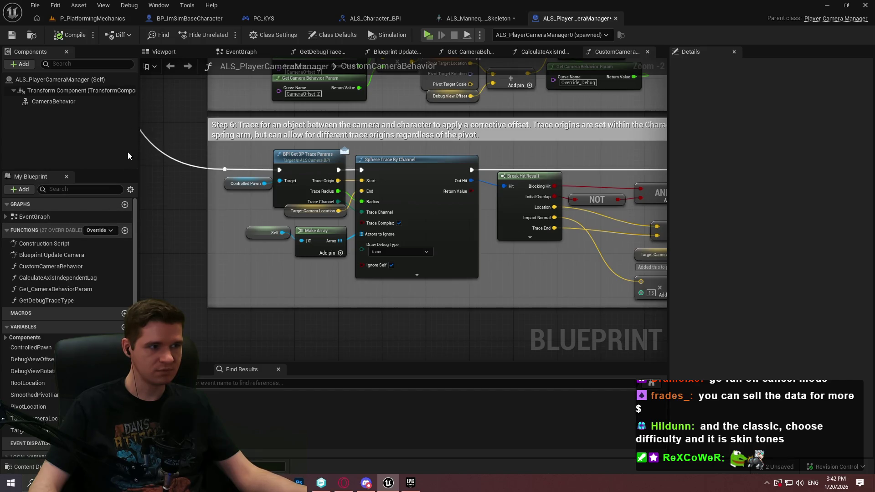
- Open the camera manager's Class Defaults and widen the Details panel
{"action": "left_click", "coordinate": [326, 33]}
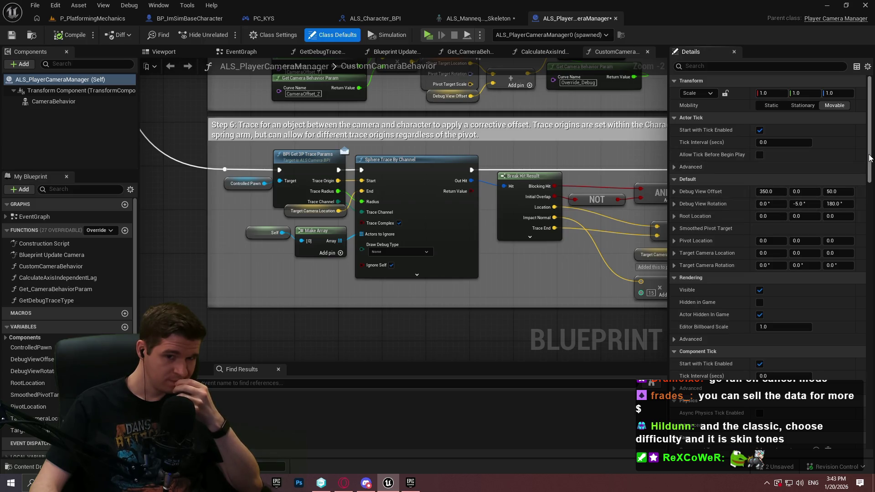
{"action": "scroll", "coordinate": [869, 157], "scroll_direction": "down", "scroll_amount": 2}
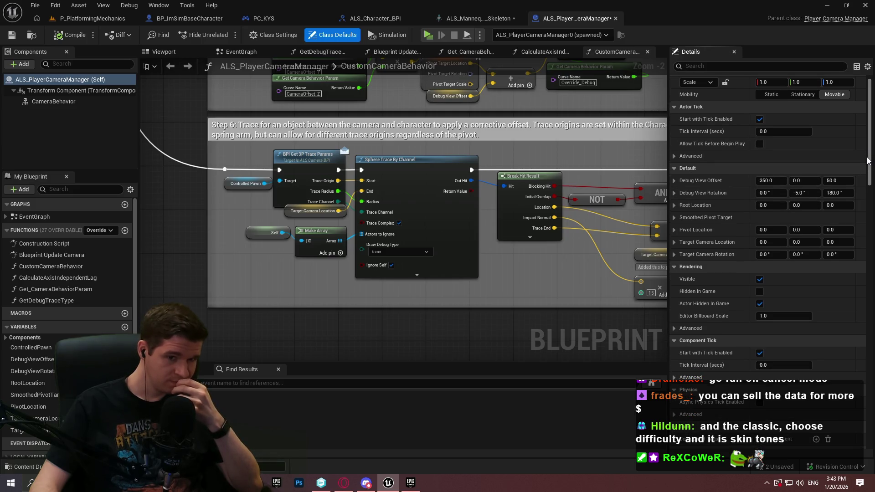
{"action": "left_click_drag", "start_coordinate": [869, 161], "coordinate": [857, 299]}
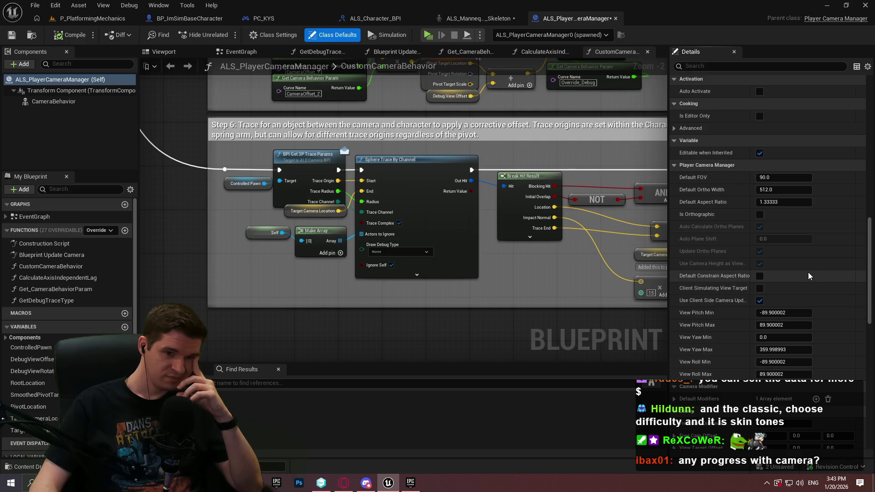
{"action": "left_click_drag", "start_coordinate": [662, 232], "coordinate": [398, 222]}
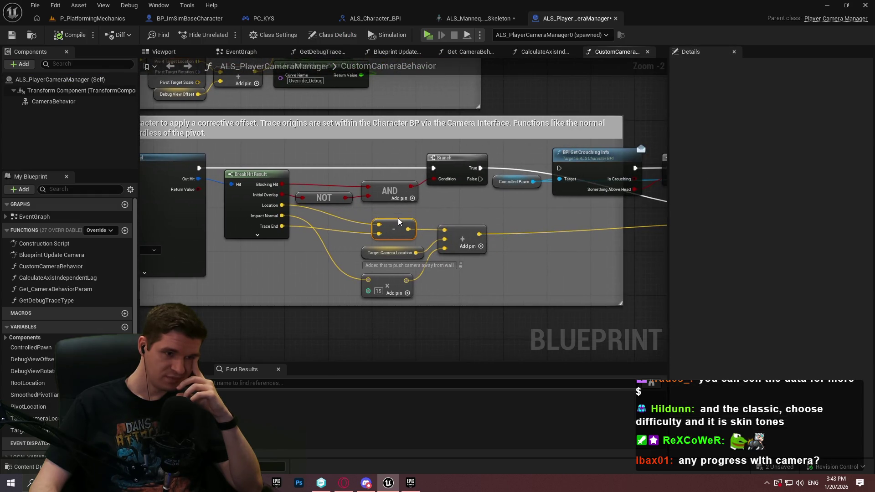
{"action": "left_click", "coordinate": [340, 35]}
{"action": "left_click_drag", "start_coordinate": [669, 226], "coordinate": [521, 225]}
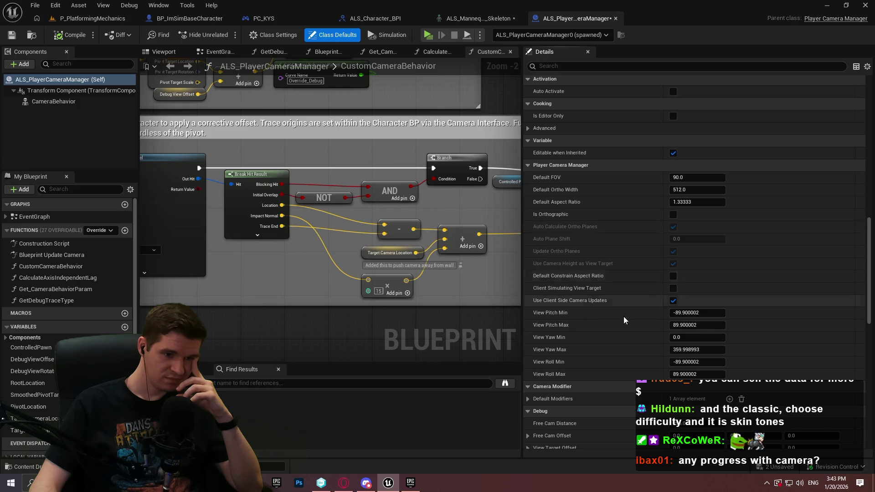
- Expand Default Modifiers under Camera Modifier to reveal Index [0], CameraModifier_CameraShake
{"action": "scroll", "coordinate": [622, 315], "scroll_direction": "down", "scroll_amount": 5}
{"action": "scroll", "coordinate": [622, 312], "scroll_direction": "down", "scroll_amount": 3}
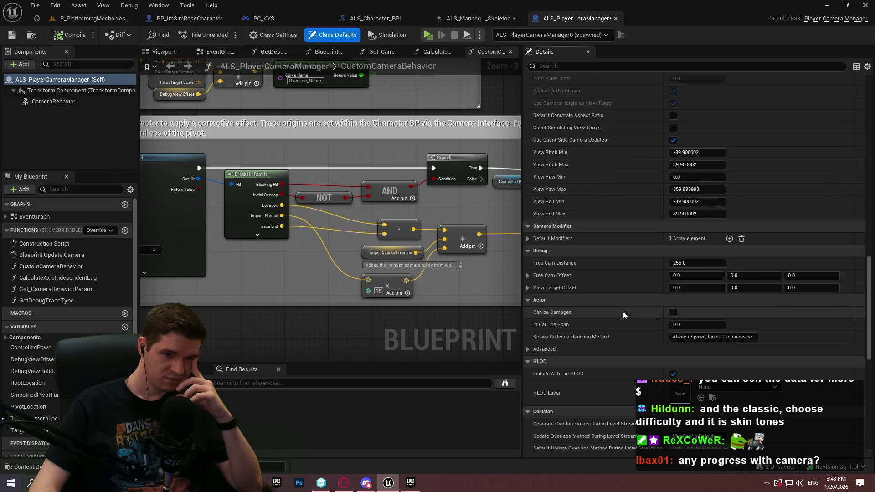
{"action": "scroll", "coordinate": [855, 366], "scroll_direction": "down", "scroll_amount": 6}
{"action": "scroll", "coordinate": [855, 367], "scroll_direction": "down", "scroll_amount": 5}
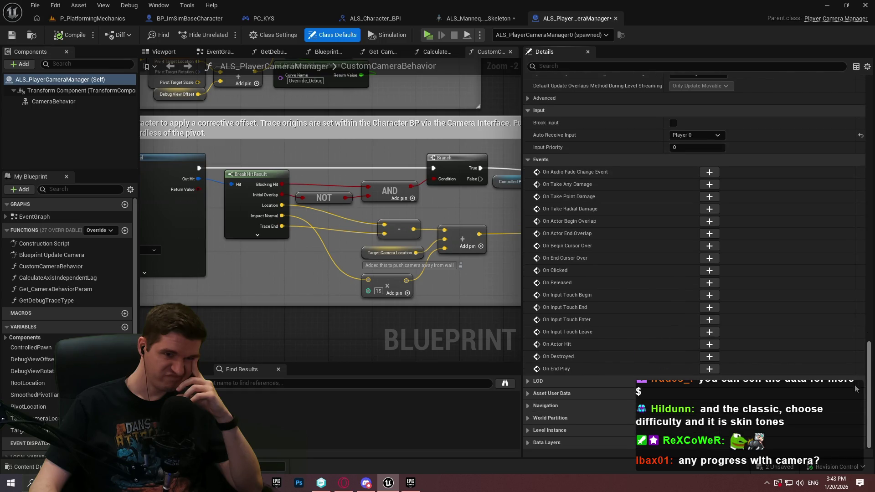
{"action": "scroll", "coordinate": [846, 296], "scroll_direction": "up", "scroll_amount": 10}
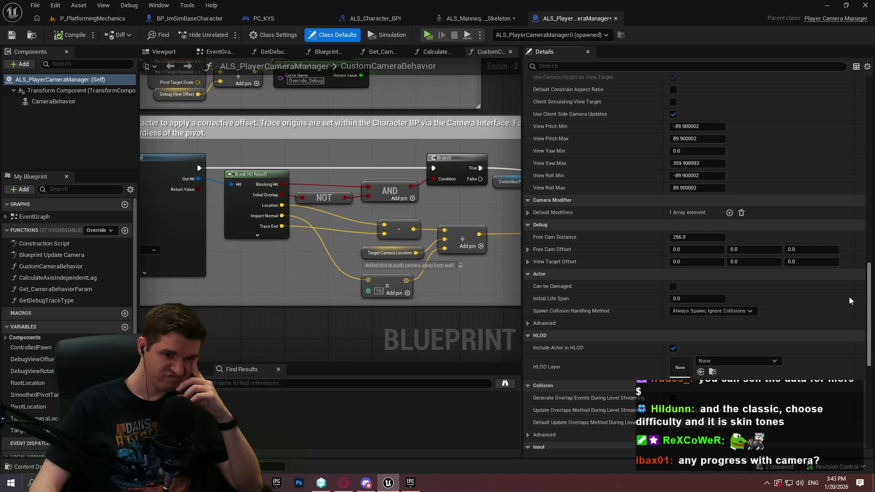
{"action": "scroll", "coordinate": [849, 297], "scroll_direction": "up", "scroll_amount": 1}
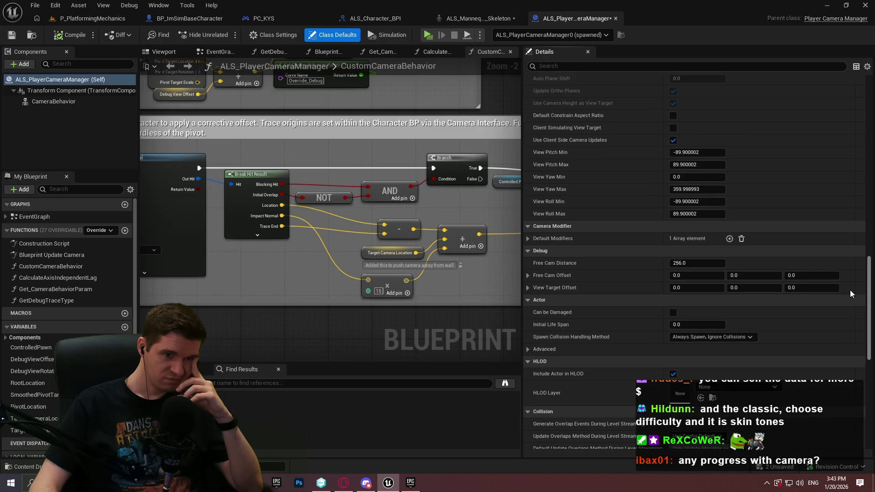
{"action": "left_click", "coordinate": [528, 239]}
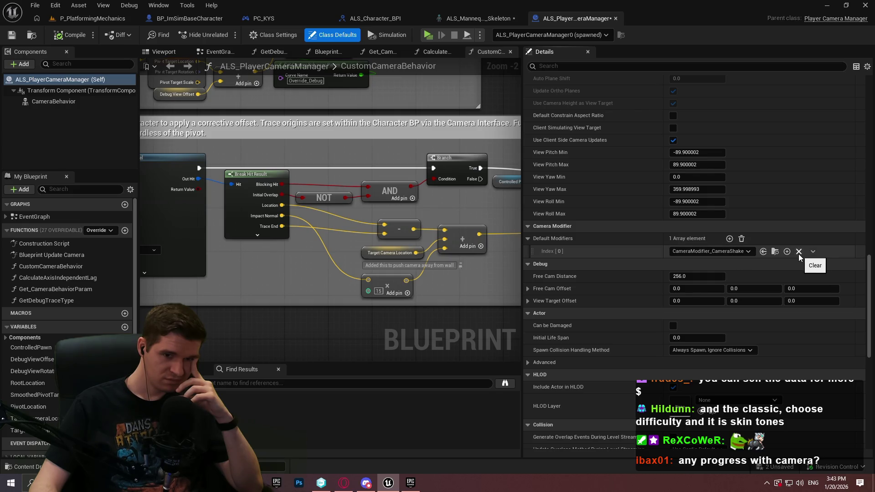
- Review the Default Modifiers class choices, keeping CameraModifier_CameraShake
{"action": "left_click", "coordinate": [742, 254]}
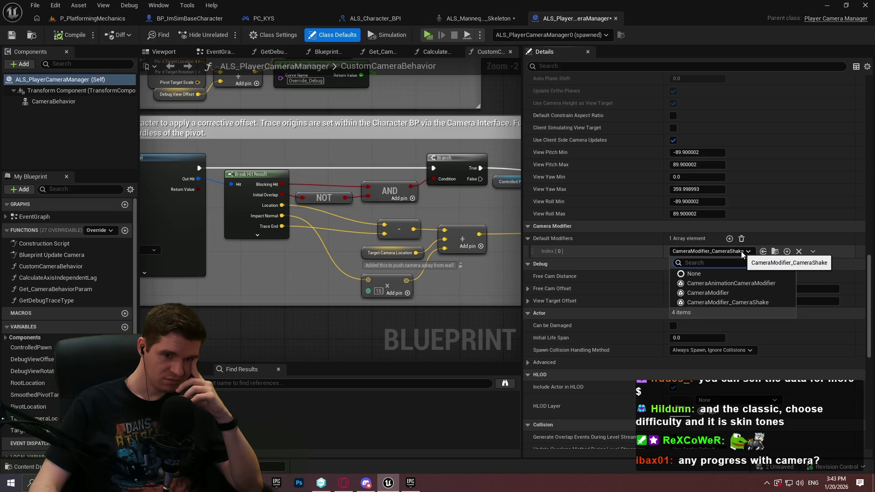
{"action": "left_click", "coordinate": [630, 260]}
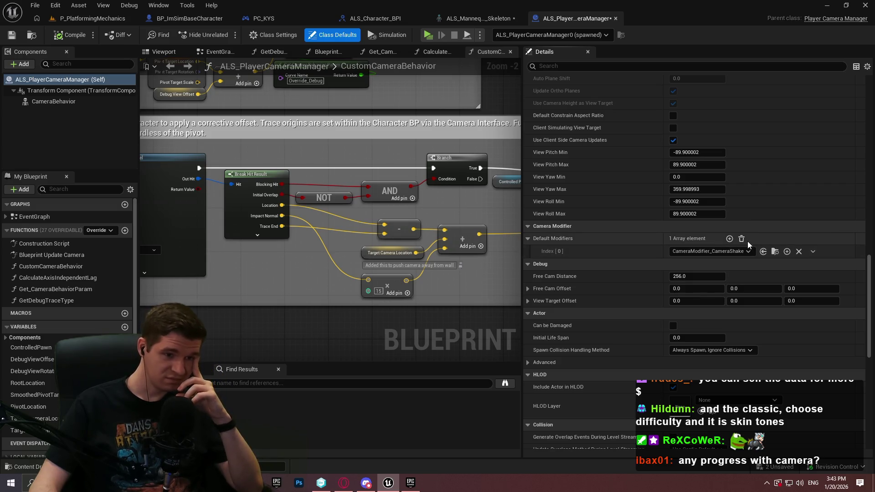
{"action": "scroll", "coordinate": [598, 228], "scroll_direction": "up", "scroll_amount": 5}
{"action": "scroll", "coordinate": [605, 228], "scroll_direction": "up", "scroll_amount": 1}
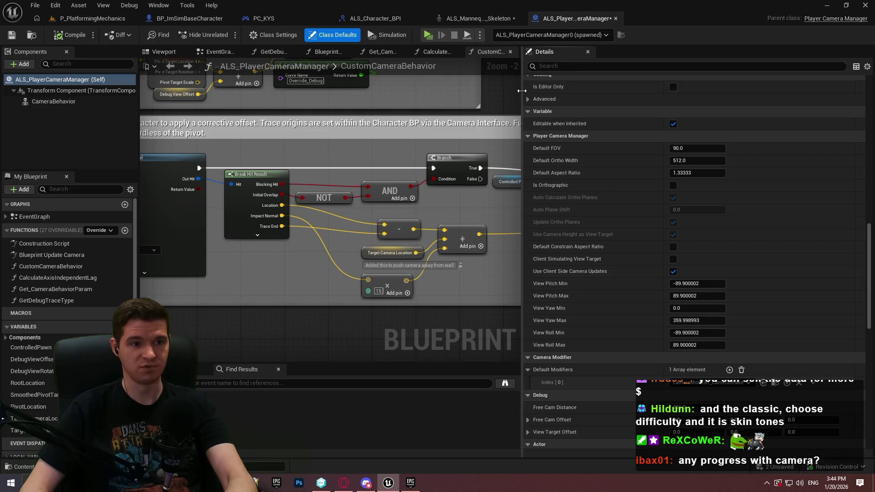
- Widen the graph area, scroll the Details back to the top, and save the camera manager
{"action": "mouse_move", "coordinate": [522, 95]}
{"action": "left_mouse_down"}
{"action": "mouse_move", "coordinate": [644, 110]}
{"action": "mouse_move", "coordinate": [609, 114]}
{"action": "left_mouse_up"}
{"action": "left_click_drag", "start_coordinate": [869, 232], "coordinate": [861, 169]}
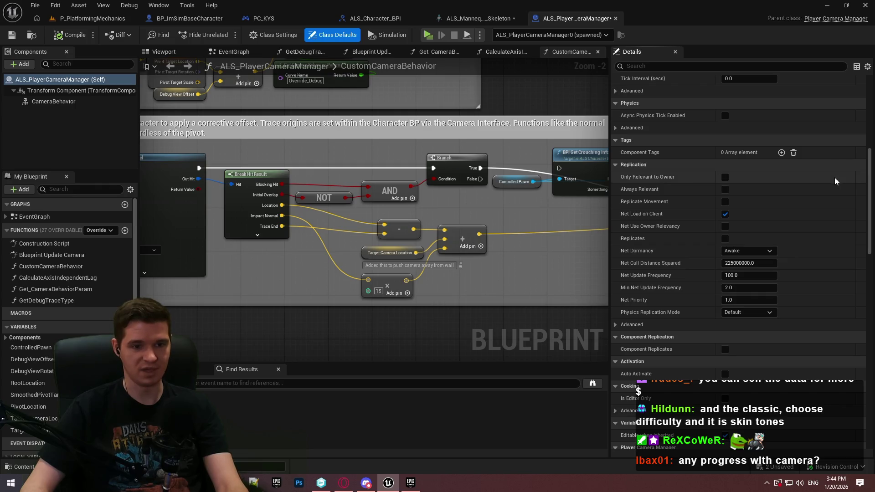
{"action": "scroll", "coordinate": [868, 187], "scroll_direction": "up", "scroll_amount": 5}
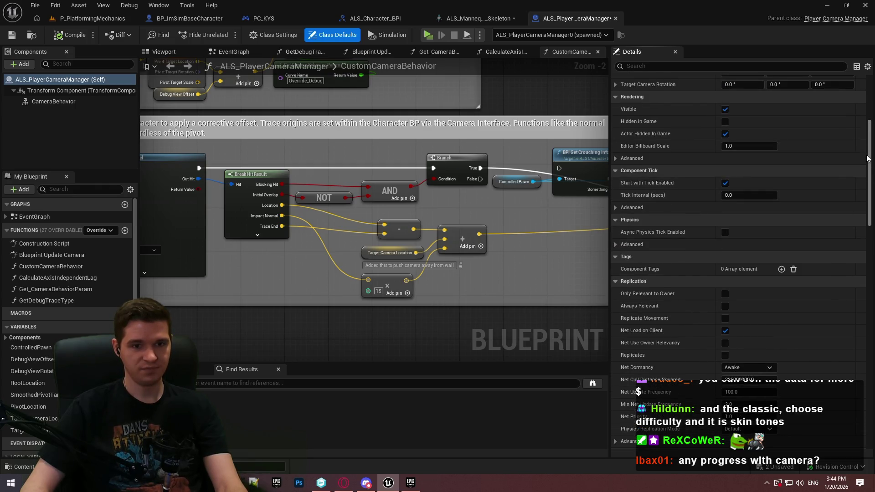
{"action": "scroll", "coordinate": [868, 167], "scroll_direction": "up", "scroll_amount": 8}
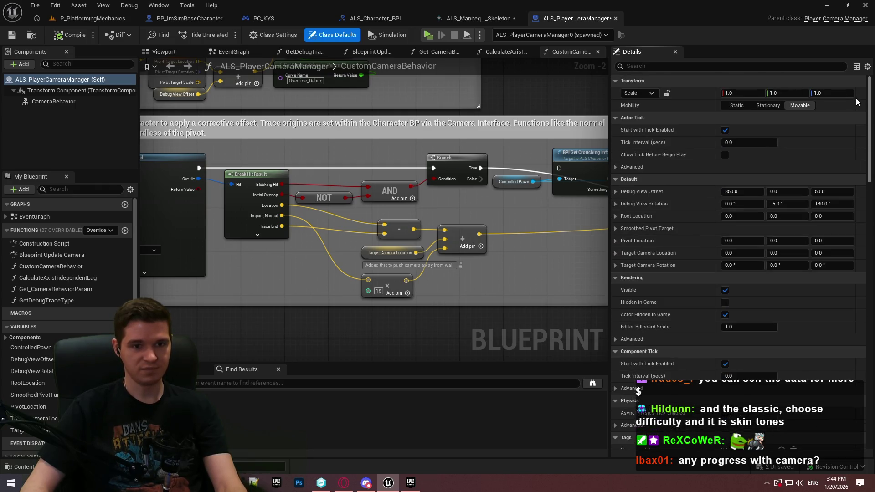
{"action": "left_click", "coordinate": [12, 35]}
- Save the ALS mannequin skeleton asset
{"action": "left_click", "coordinate": [483, 20]}
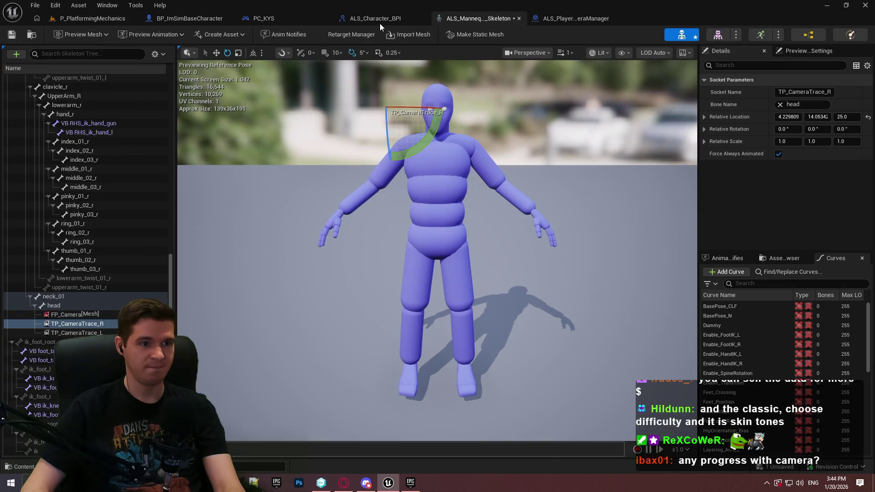
{"action": "left_click", "coordinate": [12, 35]}
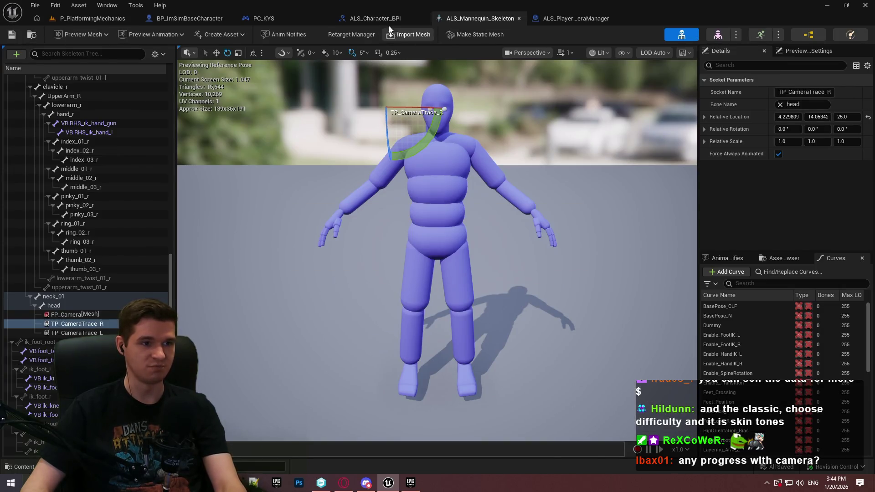
{"action": "left_click", "coordinate": [382, 20]}
- Set PC_KYS's Player Camera Manager Class to None and start a standalone playtest
{"action": "left_click", "coordinate": [280, 22]}
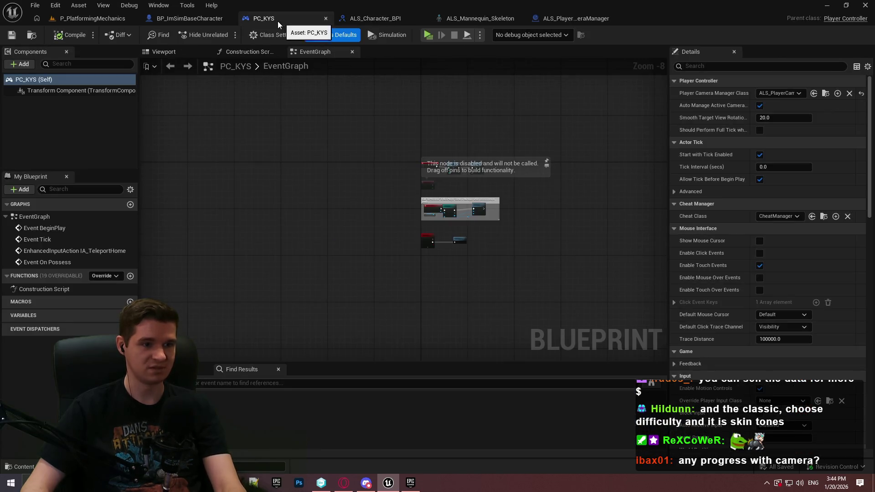
{"action": "left_click", "coordinate": [187, 20]}
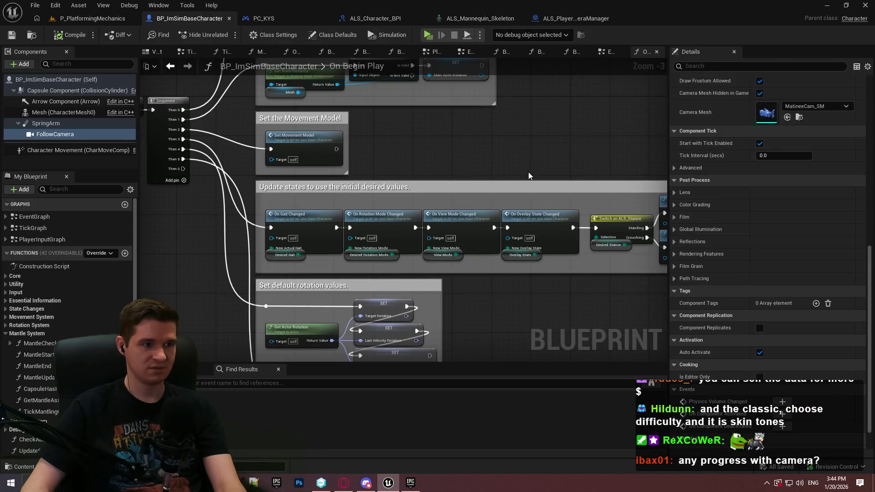
{"action": "left_click", "coordinate": [264, 18]}
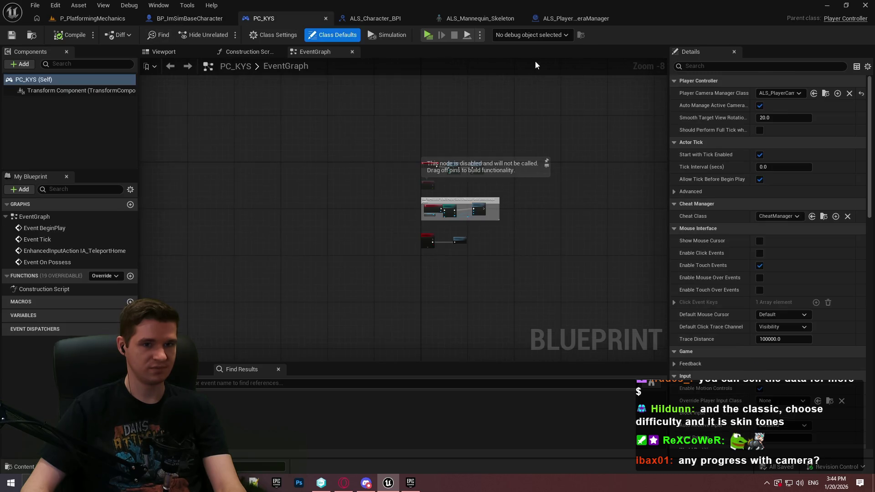
{"action": "left_click", "coordinate": [849, 93]}
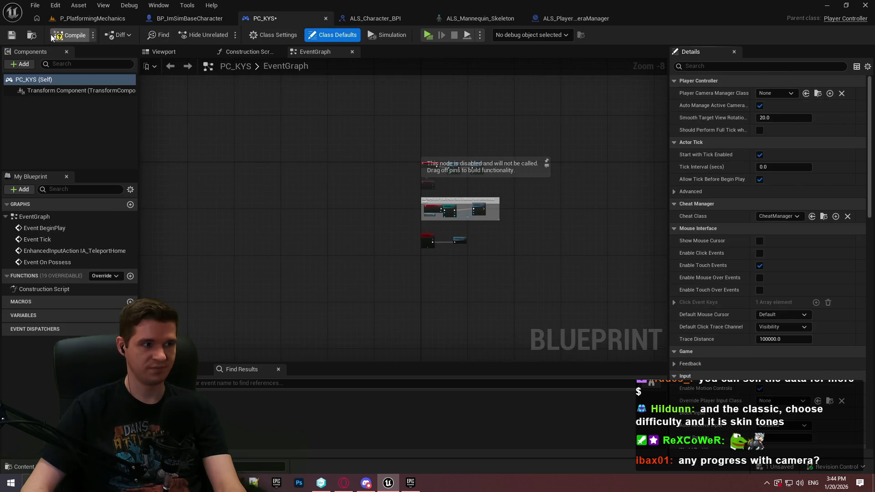
{"action": "left_click", "coordinate": [429, 35]}
{"action": "left_click", "coordinate": [438, 398]}
- Run and turn the character briefly, then stop the playtest and return to BP_ImSimBaseCharacter
{"action": "key", "text": "w"}
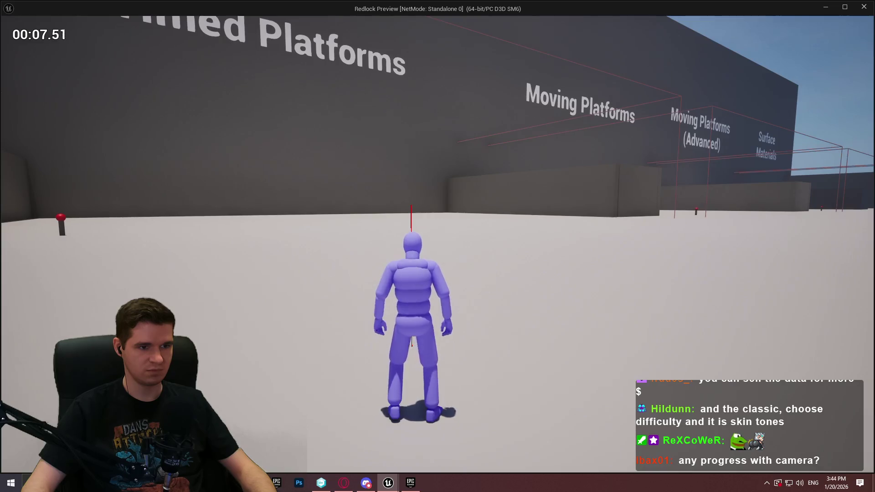
{"action": "key", "text": "w"}
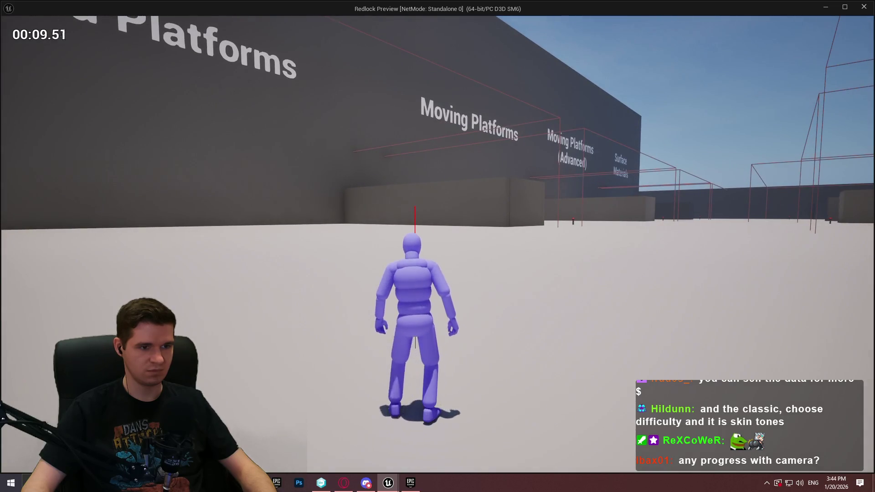
{"action": "key", "text": "Escape"}
{"action": "left_click", "coordinate": [187, 18]}
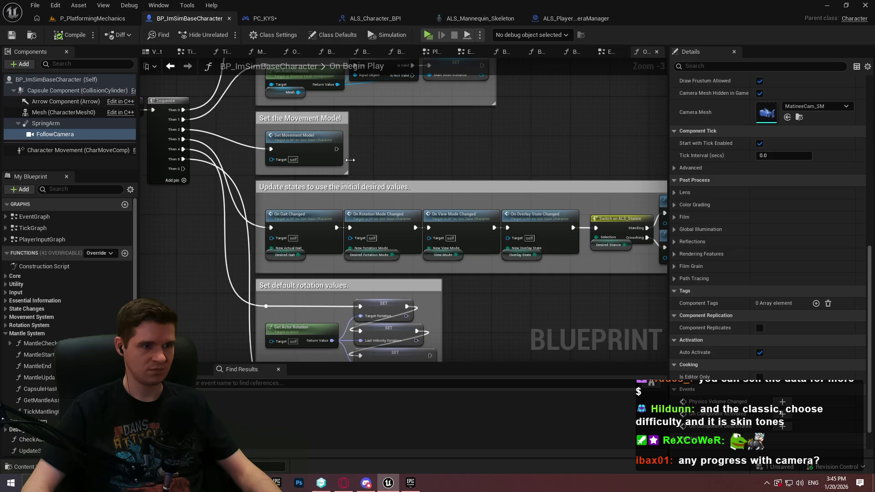
- Break the Set World Location exec wire from Begin Play and compile BP_ImSimBaseCharacter
{"action": "scroll", "coordinate": [254, 182], "scroll_direction": "down", "scroll_amount": 4}
{"action": "scroll", "coordinate": [257, 251], "scroll_direction": "up", "scroll_amount": 6}
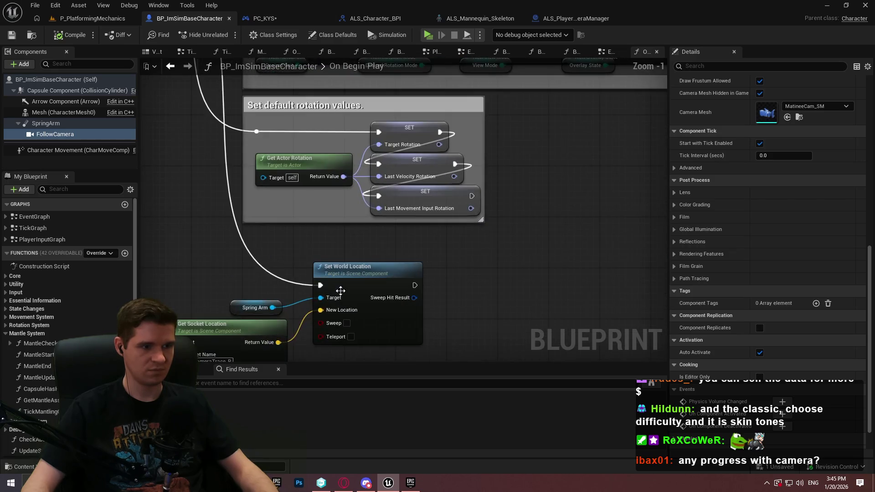
{"action": "left_click", "coordinate": [315, 285], "text": "alt"}
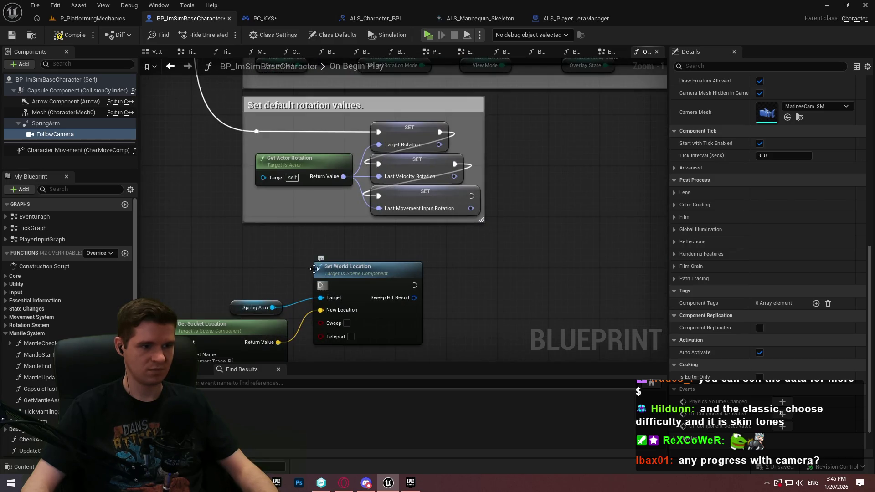
{"action": "left_click", "coordinate": [62, 40]}
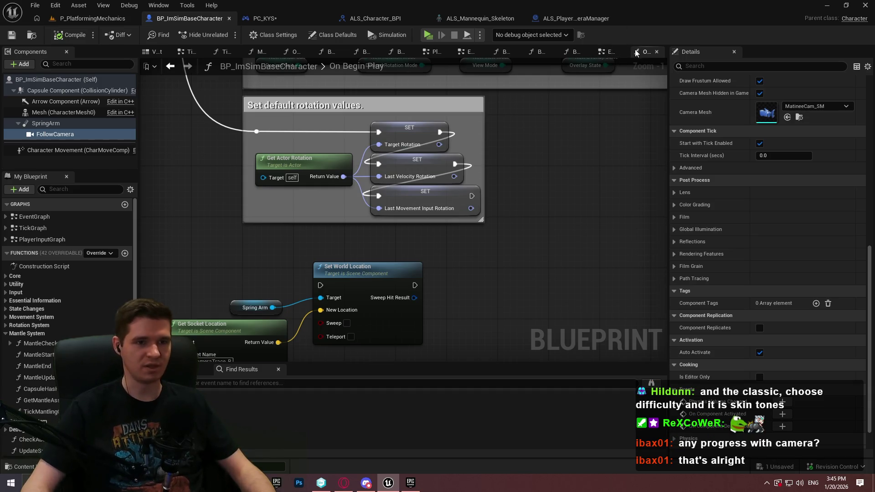
{"action": "left_click", "coordinate": [609, 52]}
- Open the MantleCheck function graph and bring its line trace section into view
{"action": "scroll", "coordinate": [599, 80], "scroll_direction": "down", "scroll_amount": 6}
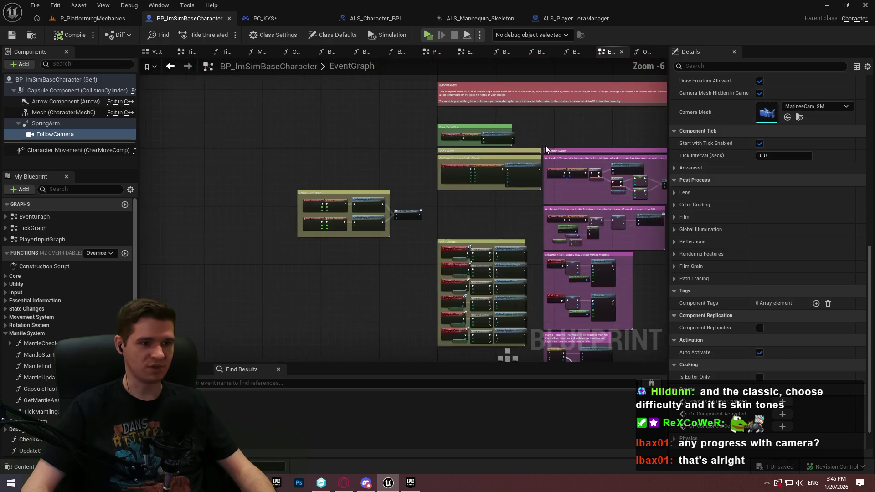
{"action": "scroll", "coordinate": [484, 211], "scroll_direction": "up", "scroll_amount": 2}
{"action": "scroll", "coordinate": [460, 241], "scroll_direction": "up", "scroll_amount": 4}
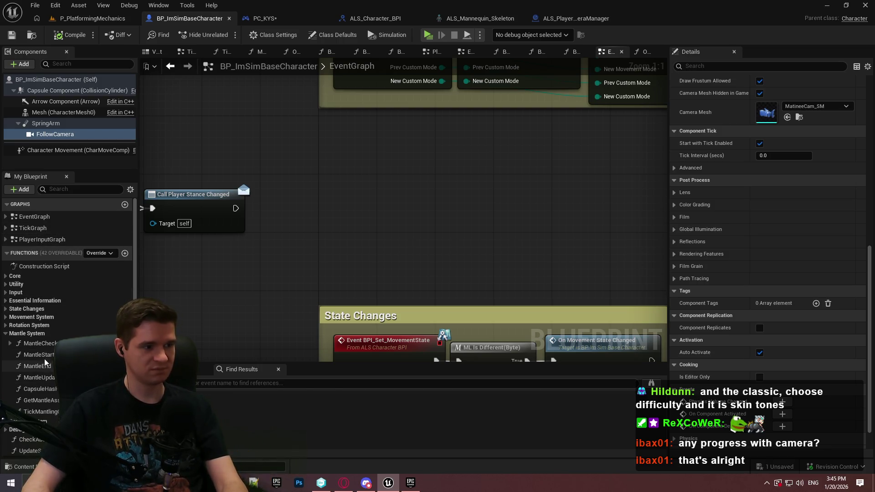
{"action": "double_click", "coordinate": [46, 345]}
{"action": "scroll", "coordinate": [455, 196], "scroll_direction": "down", "scroll_amount": 4}
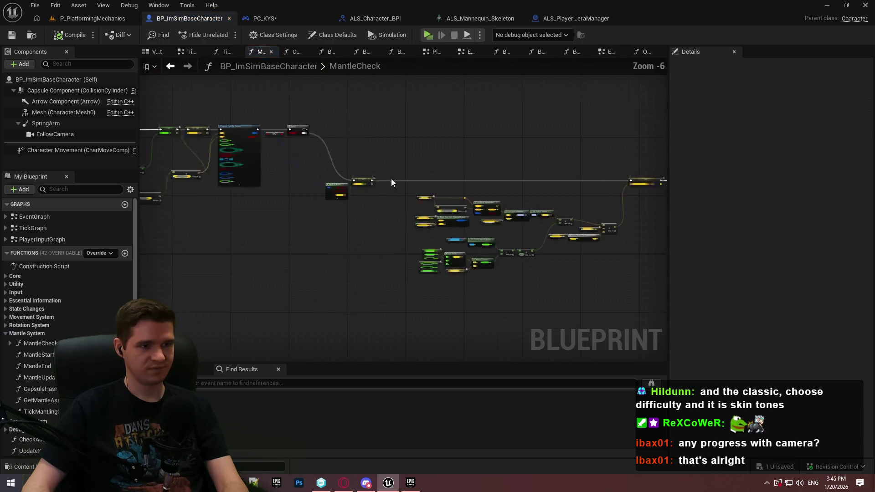
{"action": "scroll", "coordinate": [555, 273], "scroll_direction": "up", "scroll_amount": 2}
{"action": "mouse_move", "coordinate": [226, 307]}
{"action": "left_mouse_down"}
{"action": "mouse_move", "coordinate": [363, 257]}
{"action": "mouse_move", "coordinate": [496, 273]}
{"action": "mouse_move", "coordinate": [518, 262]}
{"action": "left_mouse_up"}
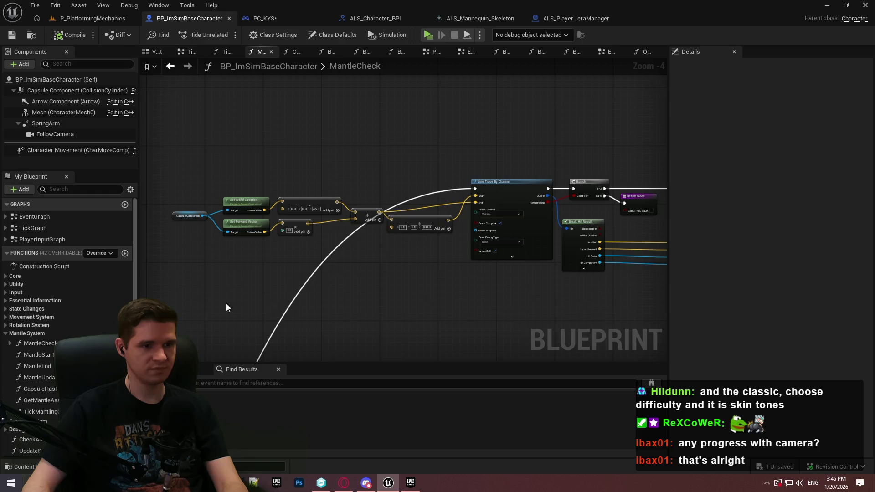
- In TickMantlingCheck, change debug drawing on both capsule traces and the first line trace
{"action": "double_click", "coordinate": [39, 412]}
{"action": "scroll", "coordinate": [406, 220], "scroll_direction": "up", "scroll_amount": 2}
{"action": "left_click", "coordinate": [463, 185]}
{"action": "left_click", "coordinate": [457, 197]}
{"action": "mouse_move", "coordinate": [458, 195]}
{"action": "left_mouse_down"}
{"action": "mouse_move", "coordinate": [376, 215]}
{"action": "mouse_move", "coordinate": [482, 191]}
{"action": "left_mouse_up"}
{"action": "left_click", "coordinate": [402, 183]}
{"action": "left_click", "coordinate": [390, 197]}
{"action": "left_click_drag", "start_coordinate": [390, 196], "coordinate": [237, 203]}
{"action": "left_click", "coordinate": [292, 212]}
{"action": "left_click", "coordinate": [295, 224]}
- Set the remaining line traces' Draw Debug Type to None, save, then switch to PC_KYS
{"action": "scroll", "coordinate": [236, 245], "scroll_direction": "down", "scroll_amount": 5}
{"action": "left_click_drag", "start_coordinate": [222, 263], "coordinate": [566, 250]}
{"action": "scroll", "coordinate": [546, 214], "scroll_direction": "up", "scroll_amount": 5}
{"action": "left_click", "coordinate": [478, 291]}
{"action": "left_click", "coordinate": [477, 299]}
{"action": "mouse_move", "coordinate": [142, 201]}
{"action": "left_mouse_down"}
{"action": "mouse_move", "coordinate": [378, 233]}
{"action": "mouse_move", "coordinate": [307, 261]}
{"action": "left_mouse_up"}
{"action": "left_click", "coordinate": [311, 192]}
{"action": "left_click", "coordinate": [313, 202]}
{"action": "scroll", "coordinate": [250, 264], "scroll_direction": "down", "scroll_amount": 1}
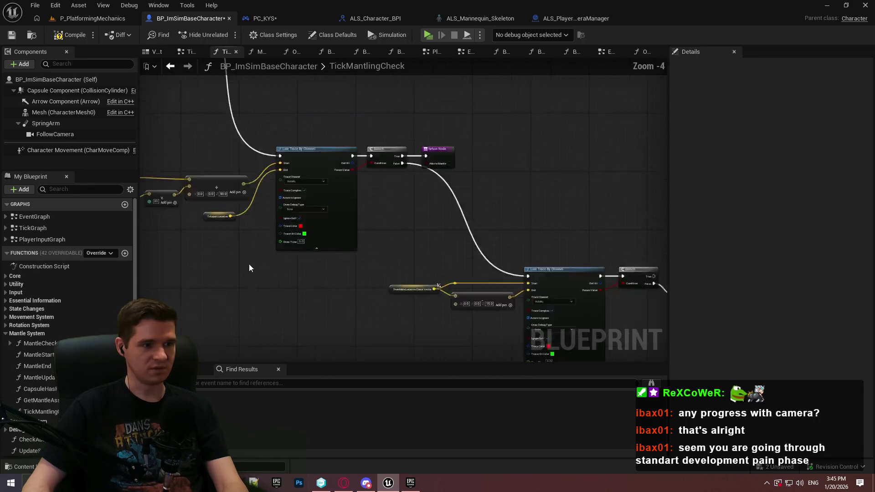
{"action": "scroll", "coordinate": [250, 264], "scroll_direction": "down", "scroll_amount": 2}
{"action": "scroll", "coordinate": [635, 251], "scroll_direction": "up", "scroll_amount": 2}
{"action": "mouse_move", "coordinate": [279, 269]}
{"action": "left_mouse_down"}
{"action": "mouse_move", "coordinate": [511, 285]}
{"action": "mouse_move", "coordinate": [406, 283]}
{"action": "mouse_move", "coordinate": [438, 248]}
{"action": "left_mouse_up"}
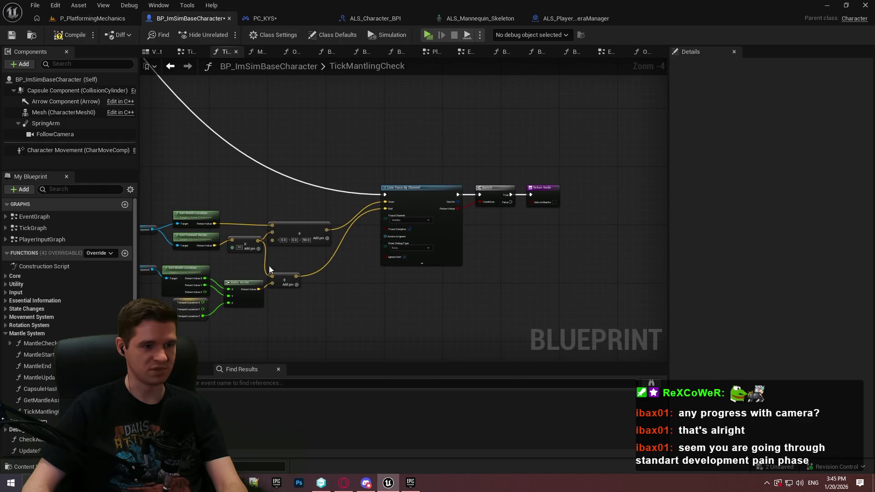
{"action": "left_click", "coordinate": [11, 36]}
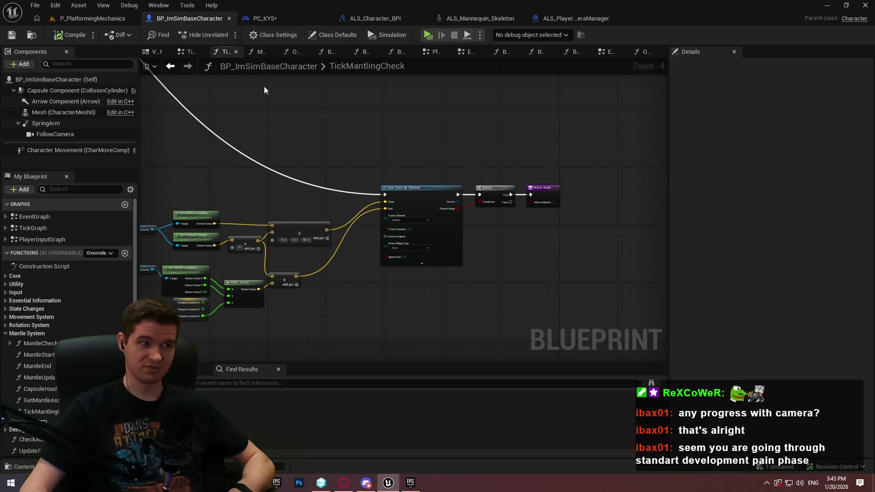
{"action": "left_click", "coordinate": [291, 17]}
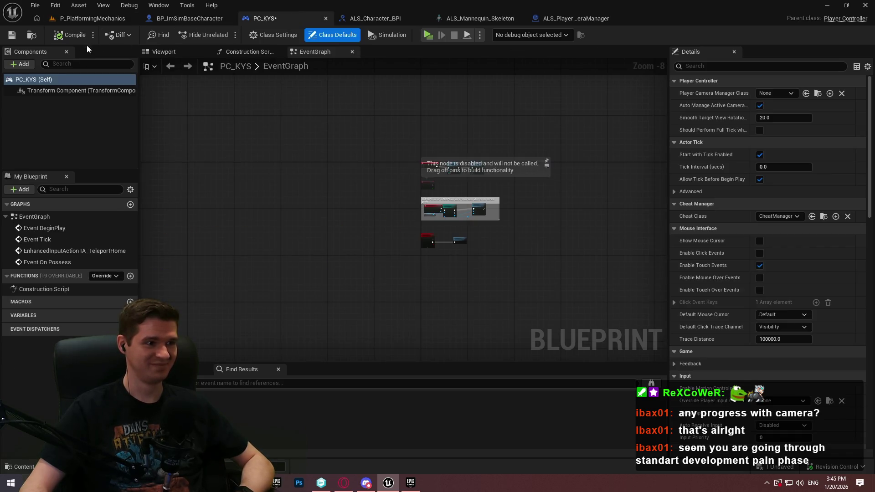
- Save the PC_KYS player controller and check the File menu's save options
{"action": "left_click", "coordinate": [12, 38]}
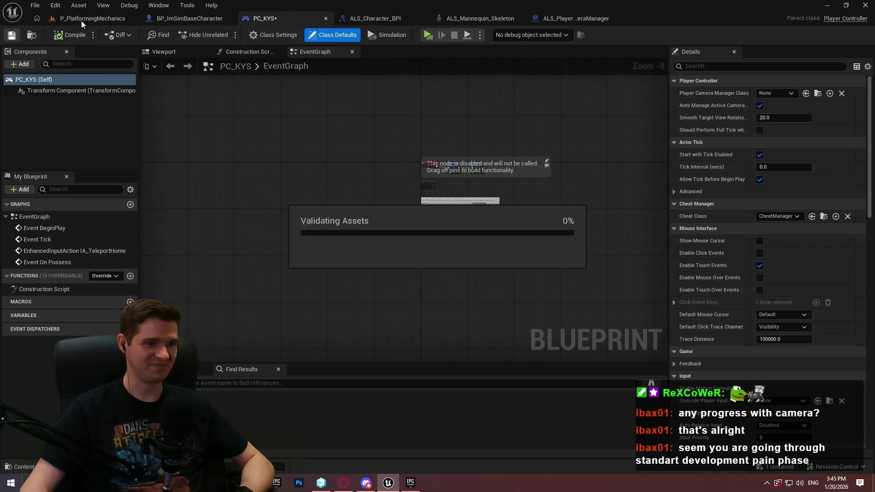
{"action": "left_click", "coordinate": [38, 8]}
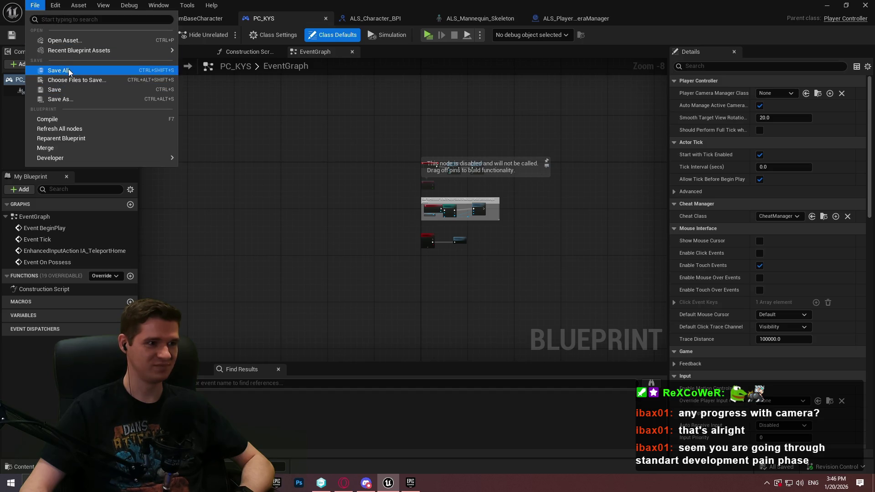
{"action": "left_click", "coordinate": [64, 71]}
- In the level editor, browse up to Content, enlarge the Content Browser and open KYS
{"action": "left_click", "coordinate": [86, 18]}
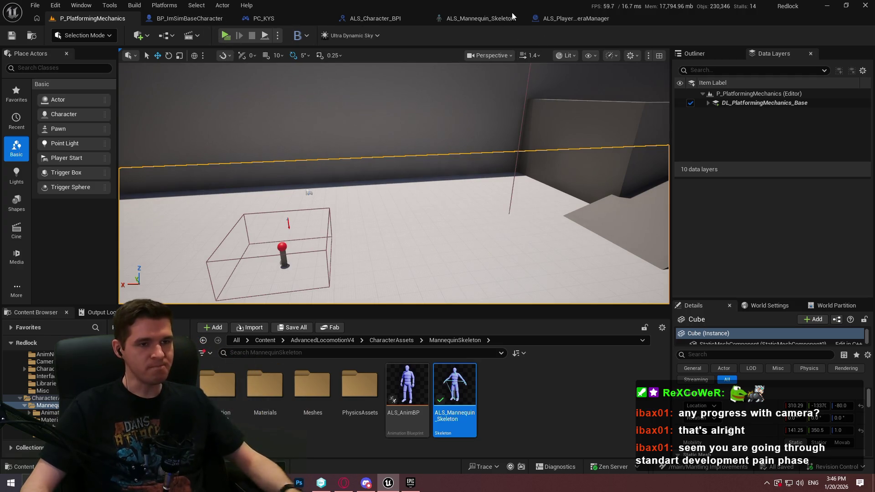
{"action": "left_click", "coordinate": [489, 382]}
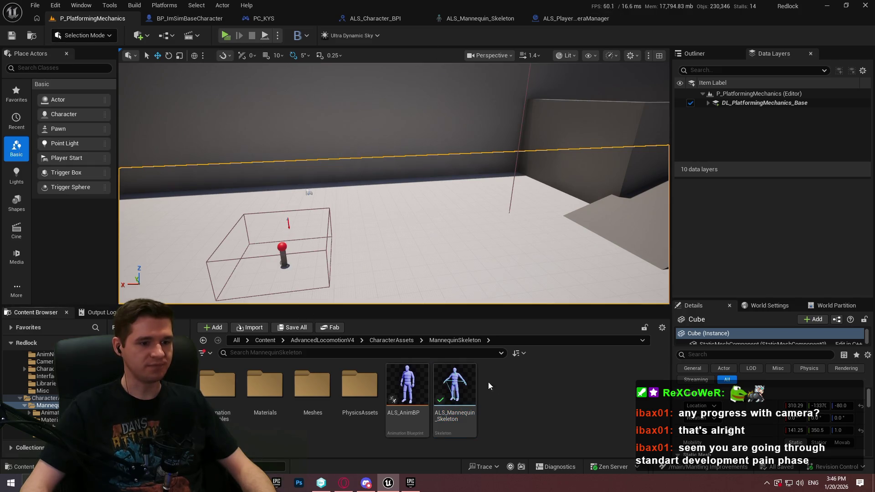
{"action": "left_click", "coordinate": [351, 341]}
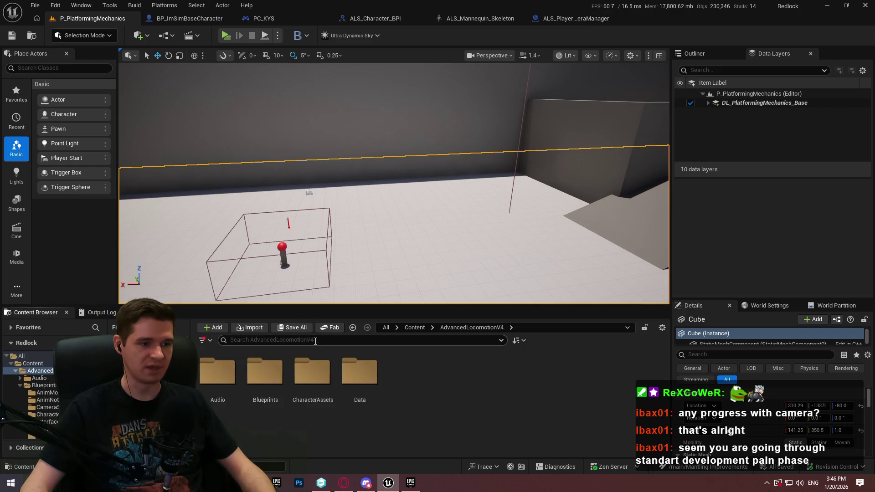
{"action": "left_click", "coordinate": [415, 330]}
{"action": "left_click_drag", "start_coordinate": [472, 308], "coordinate": [472, 215]}
{"action": "double_click", "coordinate": [447, 287]}
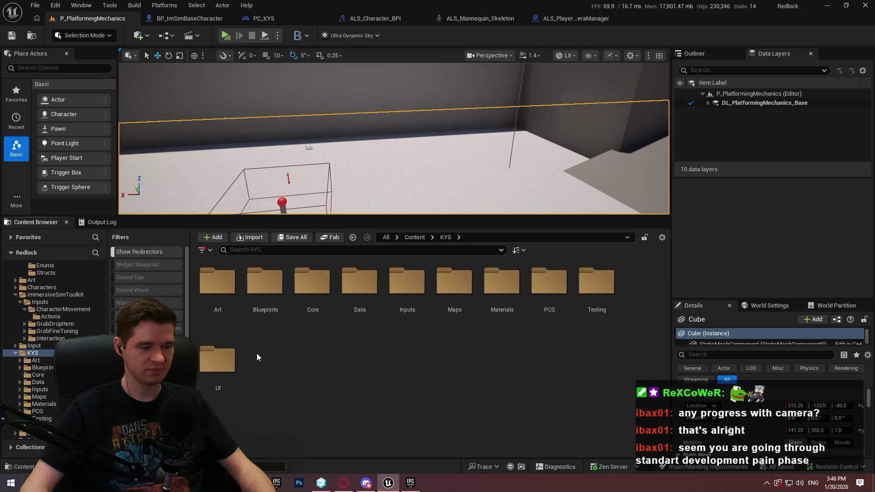
- Create a new folder named PlaytestSecondaryObjective inside KYS/UI
{"action": "right_click", "coordinate": [623, 355]}
{"action": "left_click", "coordinate": [503, 381]}
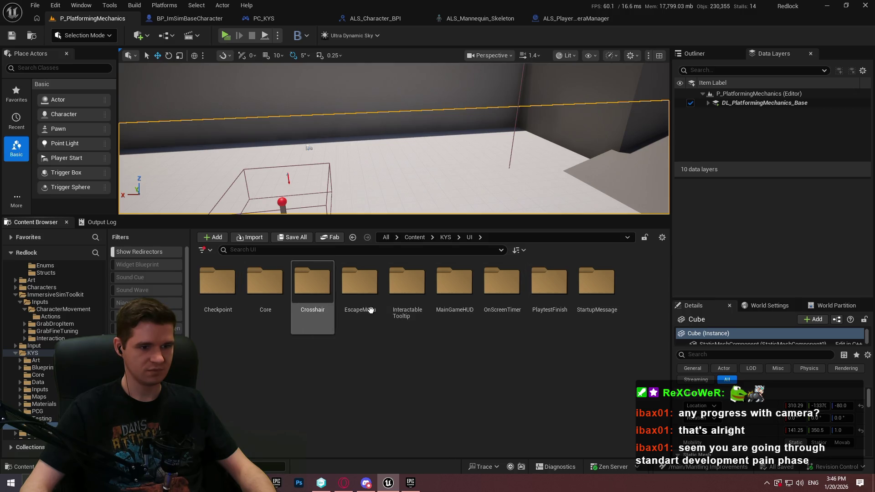
{"action": "right_click", "coordinate": [579, 357]}
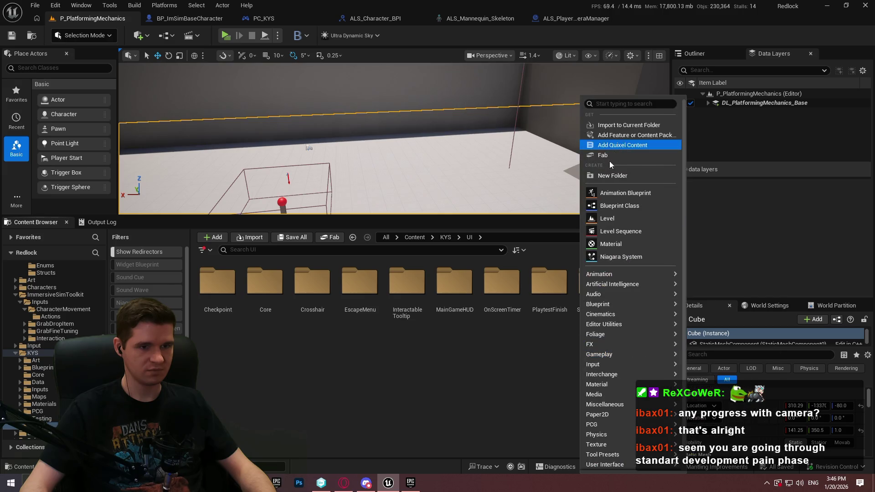
{"action": "left_click", "coordinate": [611, 176]}
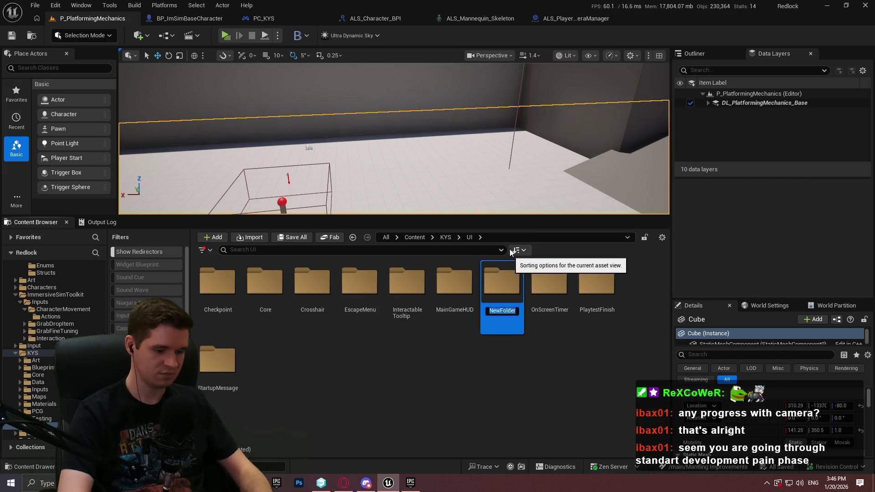
{"action": "type", "text": "Pla"}
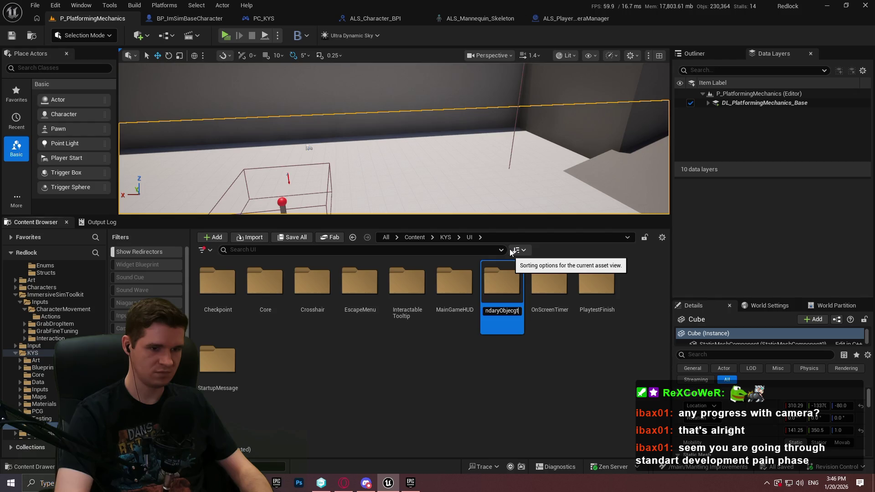
{"action": "type", "text": "e"}
{"action": "key", "text": "Return"}
{"action": "key", "text": "Return"}
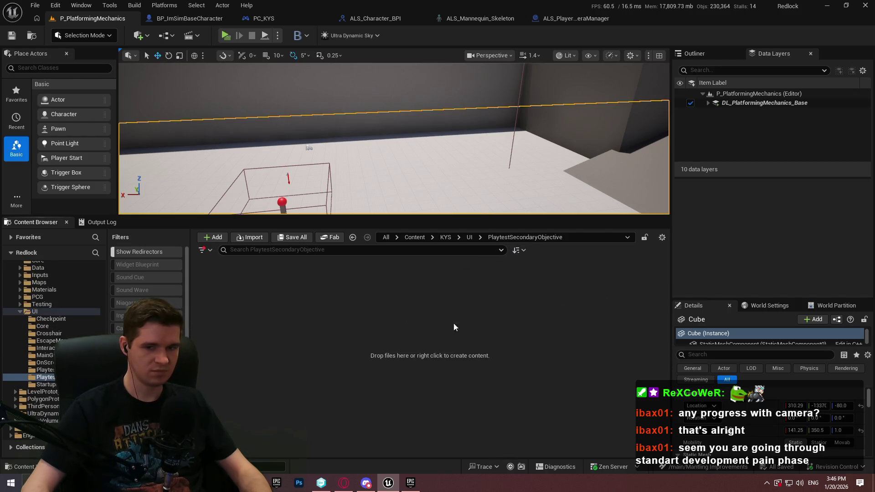
{"action": "right_click", "coordinate": [405, 293]}
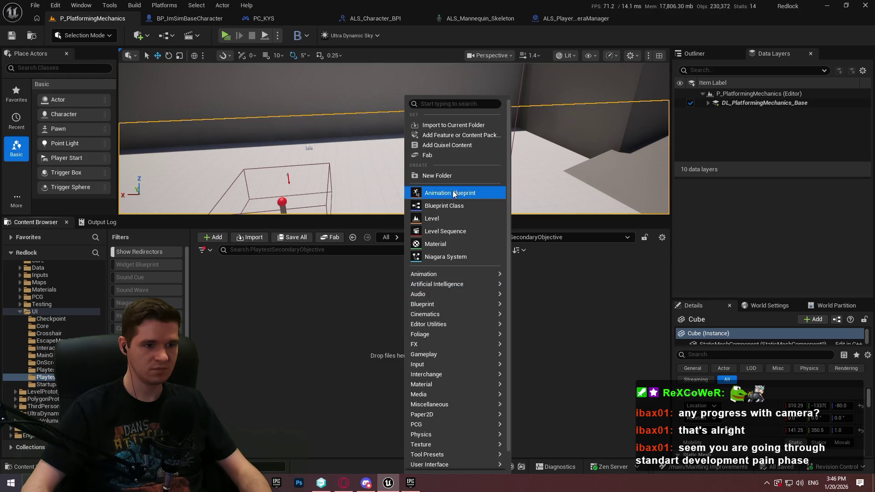
- Create a User Widget blueprint named WBP_ObjectivePopup in the new folder
{"action": "mouse_move", "coordinate": [446, 445]}
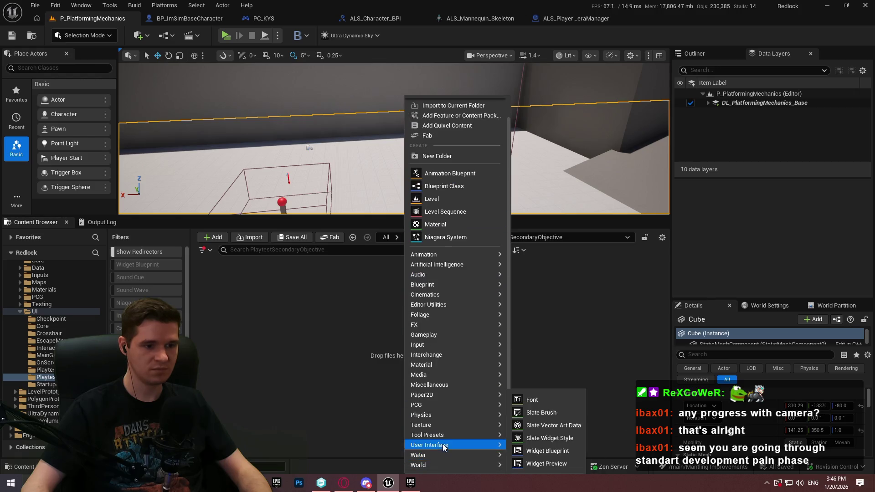
{"action": "left_click", "coordinate": [544, 452]}
{"action": "left_click", "coordinate": [342, 167]}
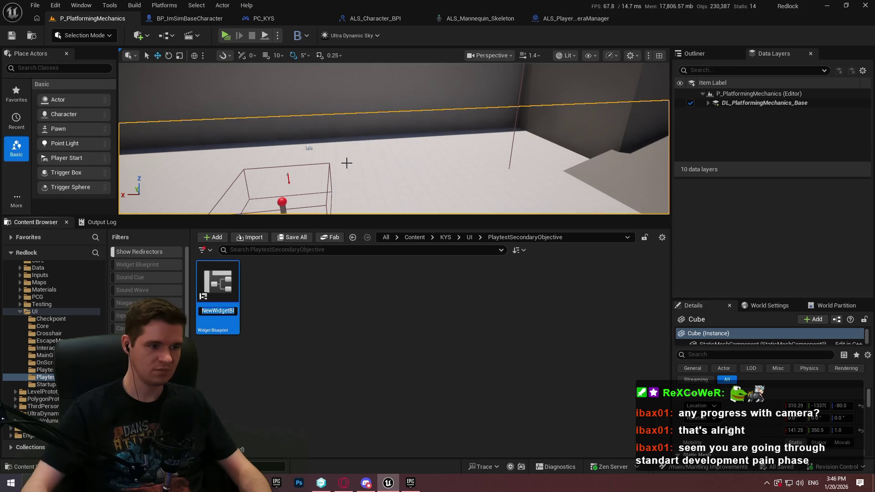
{"action": "type", "text": "W"}
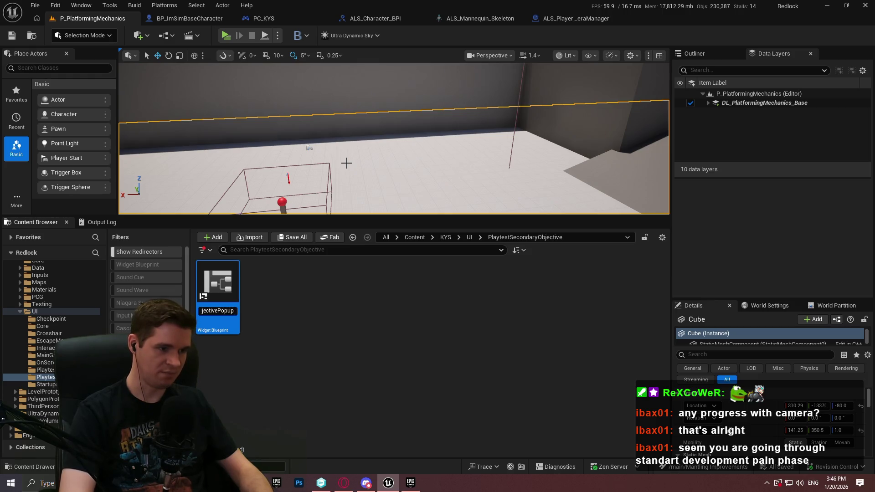
{"action": "key", "text": "Return"}
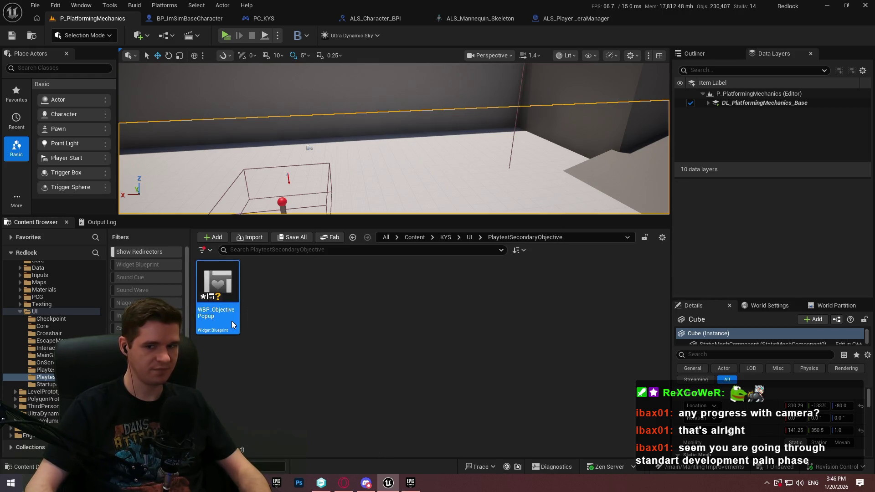
- Open WBP_ObjectivePopup and add a Canvas Panel as its root
{"action": "left_click", "coordinate": [321, 315]}
{"action": "double_click", "coordinate": [217, 301]}
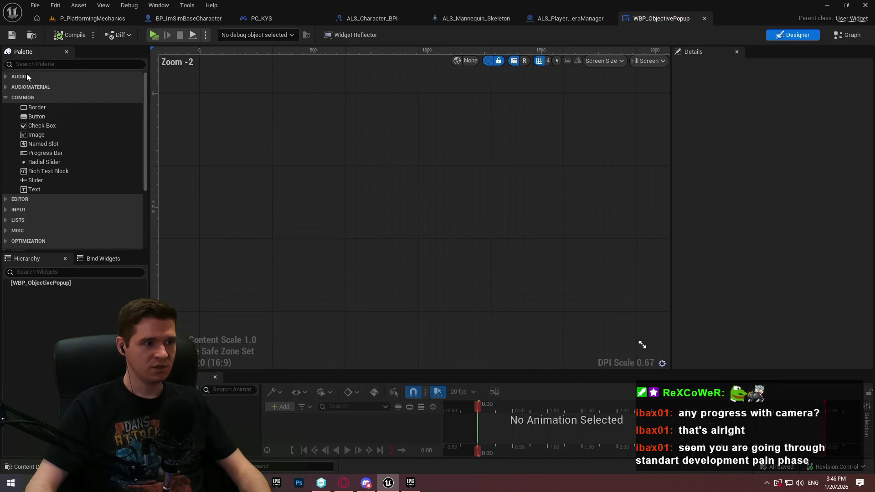
{"action": "left_click", "coordinate": [27, 64]}
{"action": "type", "text": "canvas"}
{"action": "left_click_drag", "start_coordinate": [39, 88], "coordinate": [28, 287]}
- Add a Border to the Canvas Panel and nest a second Border inside it
{"action": "left_click", "coordinate": [9, 64]}
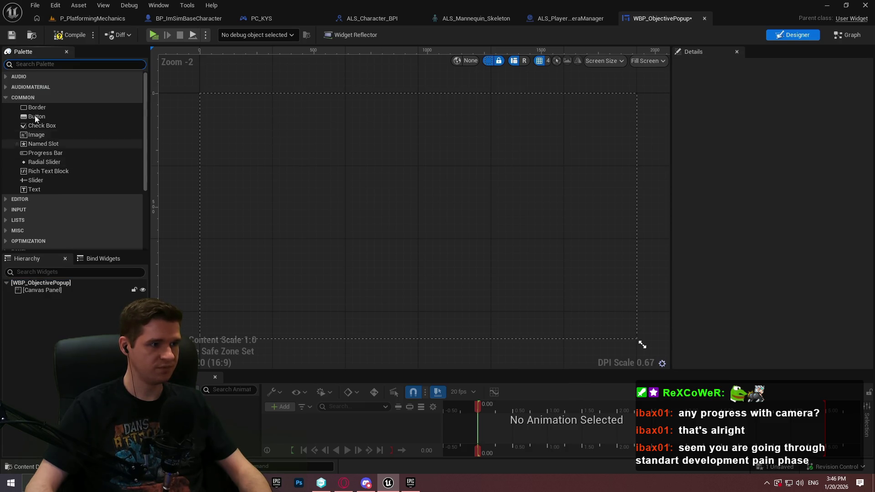
{"action": "mouse_move", "coordinate": [40, 110]}
{"action": "left_mouse_down"}
{"action": "mouse_move", "coordinate": [42, 313]}
{"action": "mouse_move", "coordinate": [29, 288]}
{"action": "mouse_move", "coordinate": [32, 296]}
{"action": "left_mouse_up"}
{"action": "left_click_drag", "start_coordinate": [48, 190], "coordinate": [34, 305]}
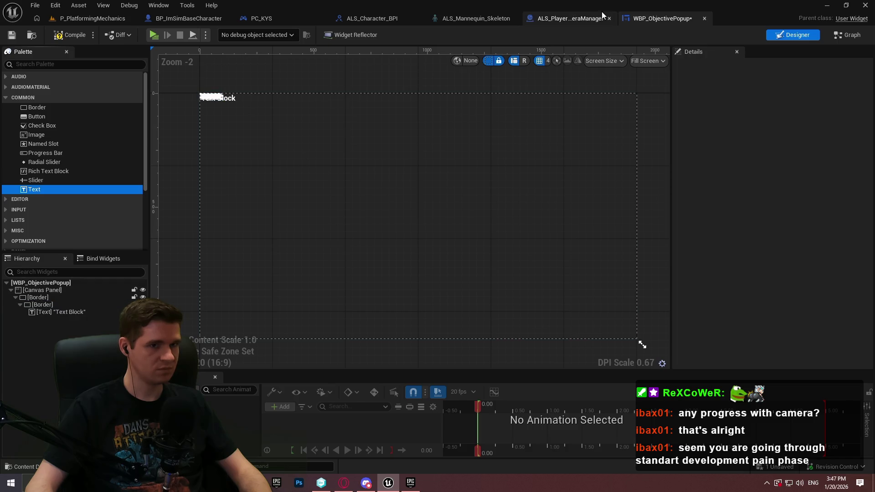
- Open WBP_PlaytestFinish for reference and inspect its Vertical Box and Border
{"action": "left_click", "coordinate": [87, 18]}
{"action": "left_click", "coordinate": [469, 237]}
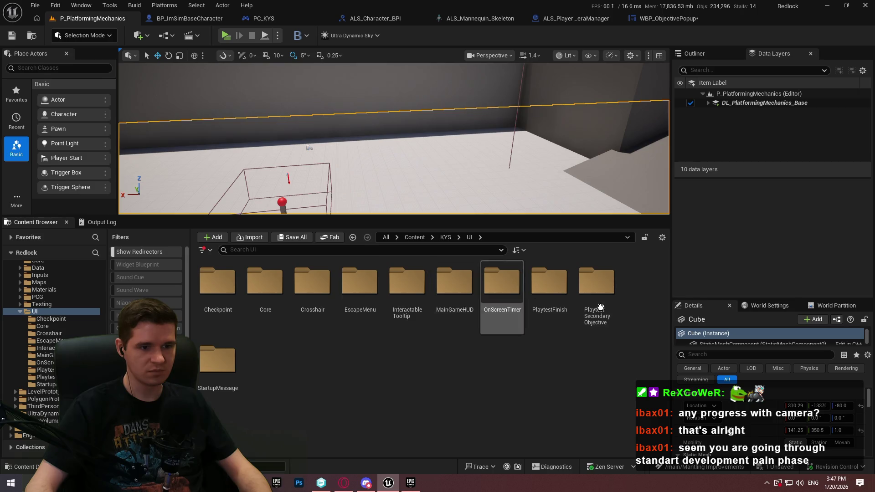
{"action": "left_click", "coordinate": [529, 299]}
{"action": "double_click", "coordinate": [528, 300]}
{"action": "double_click", "coordinate": [267, 292]}
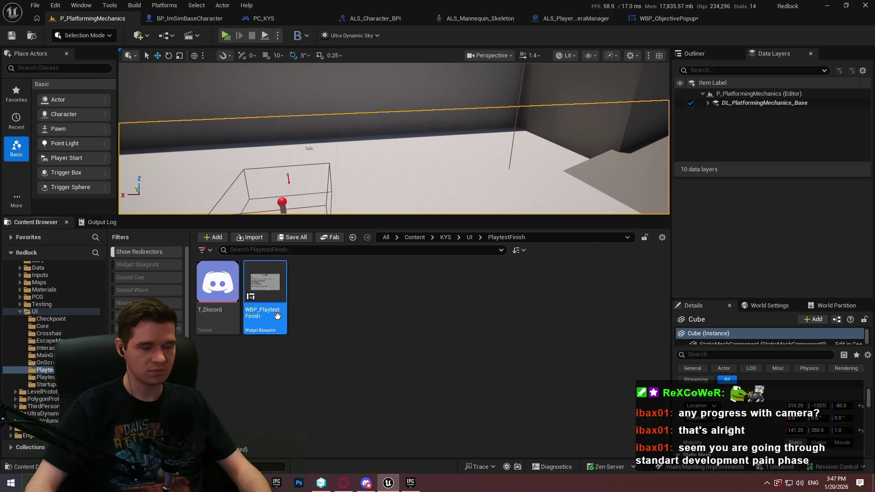
{"action": "left_click", "coordinate": [543, 141]}
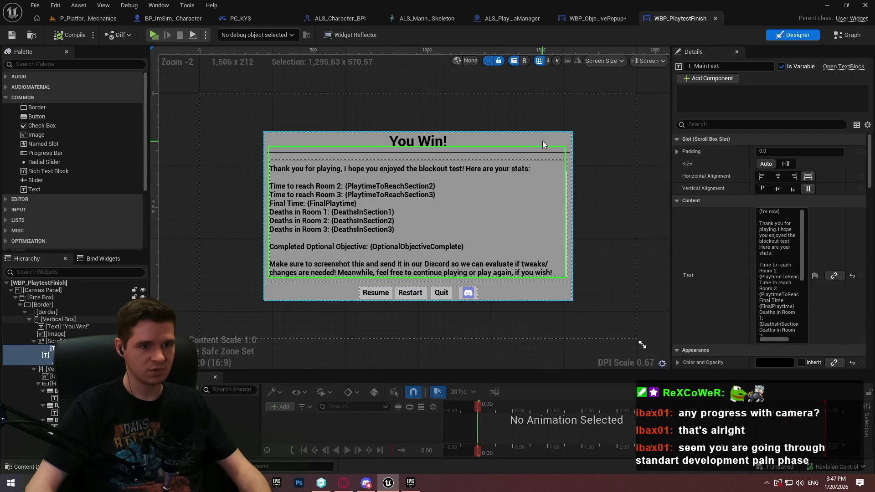
{"action": "left_click", "coordinate": [43, 312]}
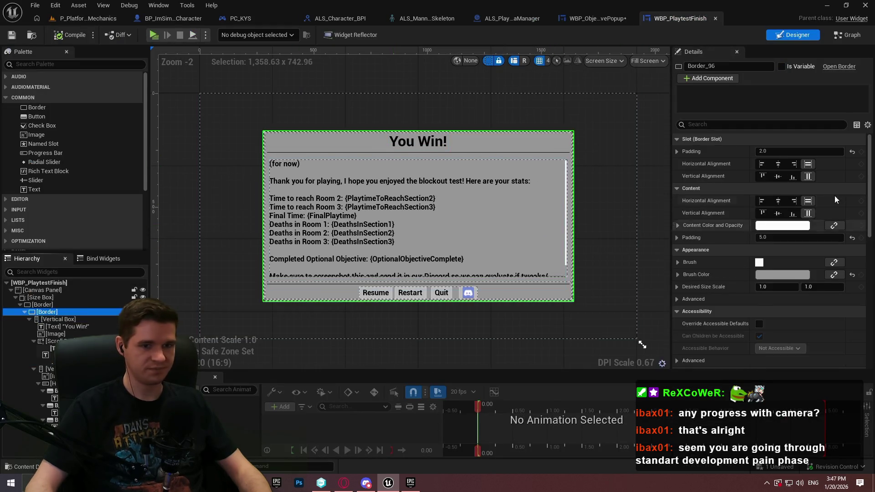
{"action": "left_click", "coordinate": [592, 18]}
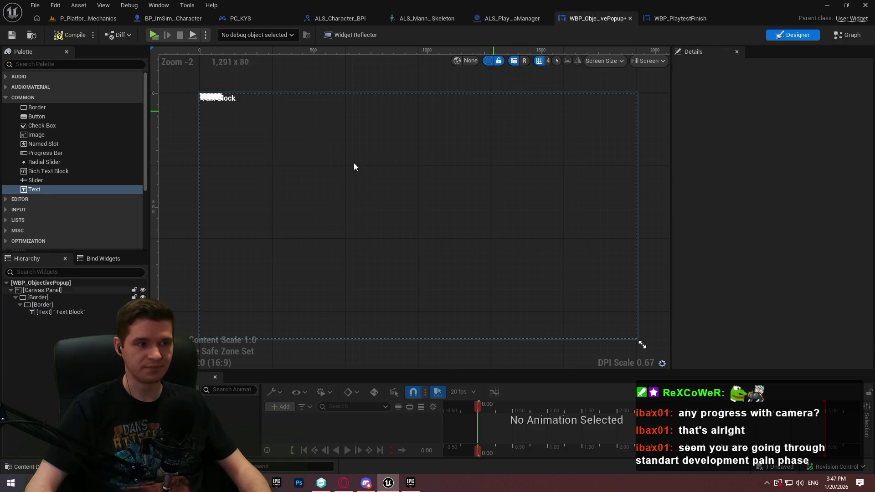
- Give the inner Border slot padding 2.0, content padding 10.0 and a grey background
{"action": "left_click", "coordinate": [85, 307]}
{"action": "left_click", "coordinate": [800, 151]}
{"action": "type", "text": "2"}
{"action": "key", "text": "Return"}
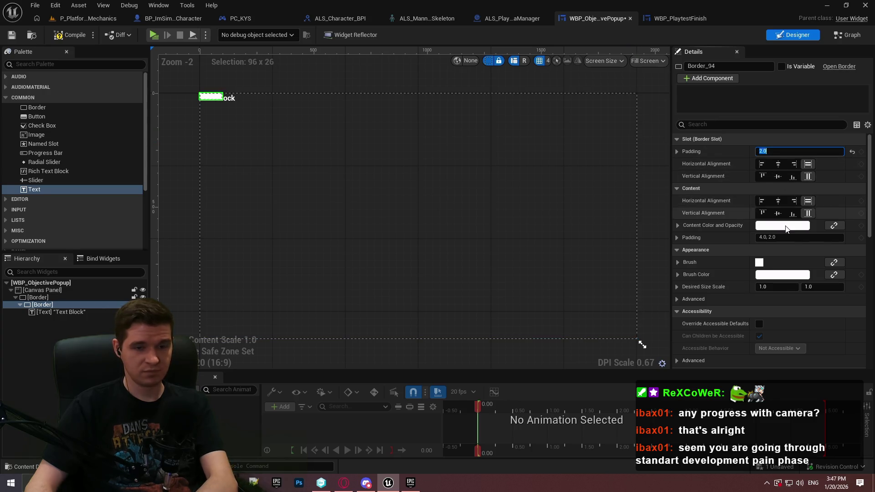
{"action": "left_click", "coordinate": [40, 298]}
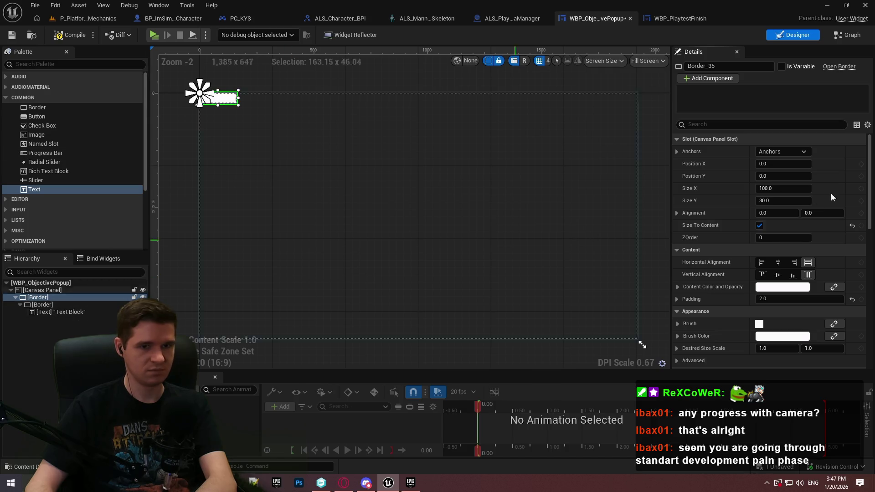
{"action": "left_click", "coordinate": [41, 305]}
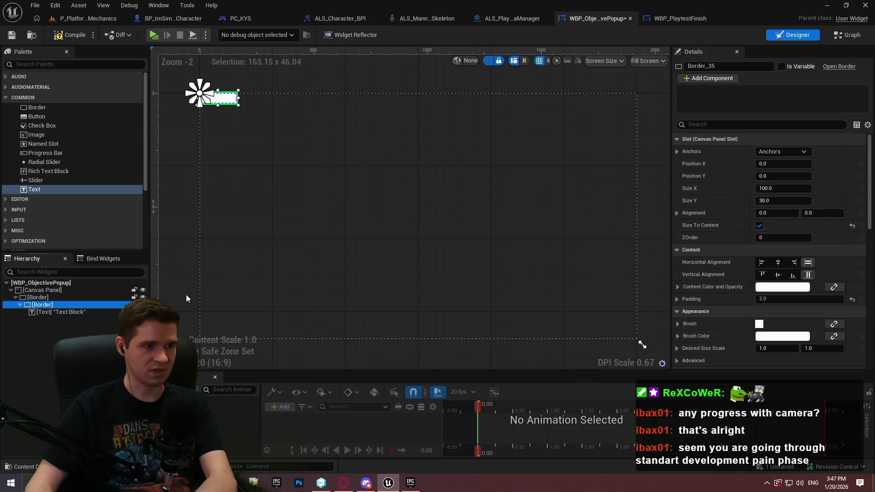
{"action": "left_click", "coordinate": [784, 238]}
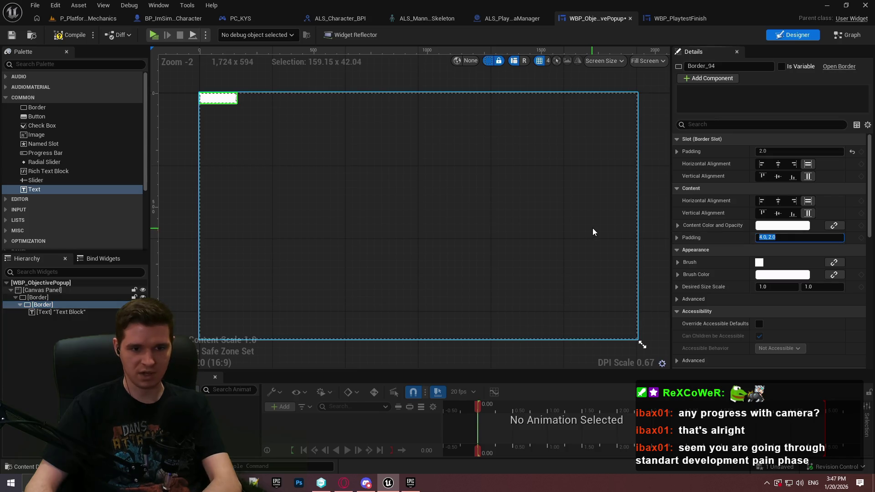
{"action": "type", "text": "0"}
{"action": "key", "text": "Return"}
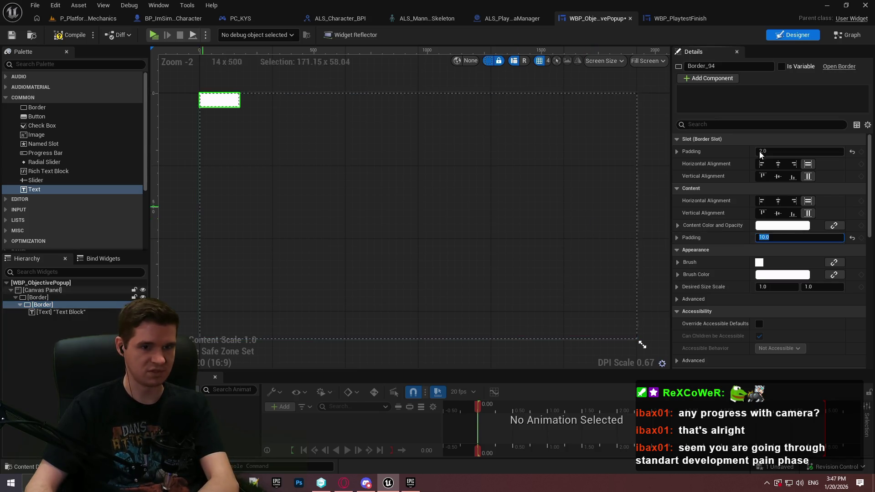
{"action": "left_click", "coordinate": [718, 272], "text": "shift"}
- Make the text black, rename it T_Text, then compile and save the widget
{"action": "left_click", "coordinate": [61, 313]}
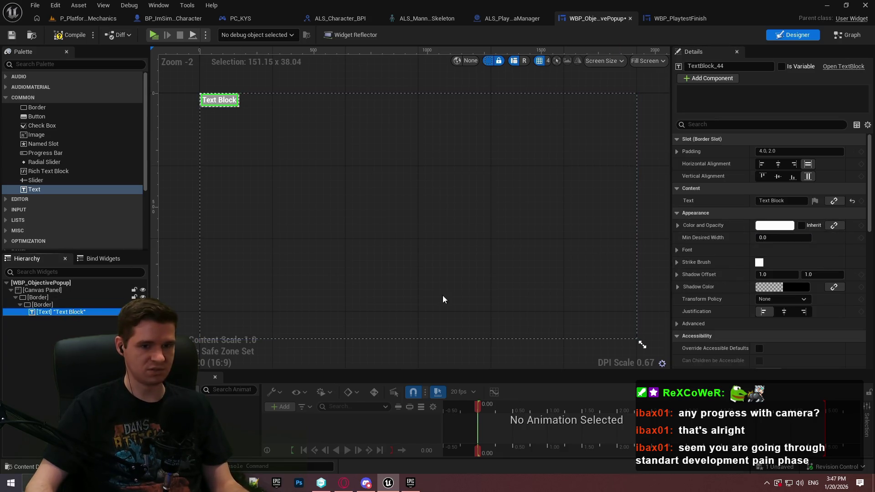
{"action": "left_click", "coordinate": [781, 225]}
{"action": "left_click", "coordinate": [676, 364]}
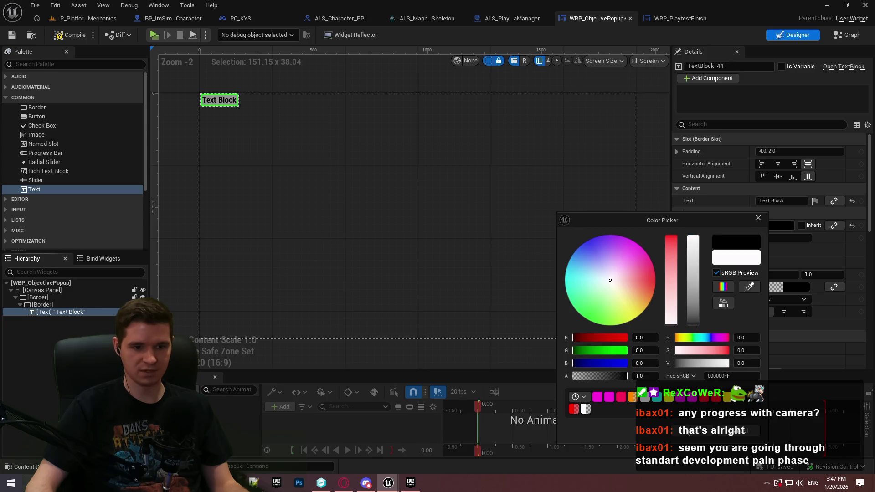
{"action": "left_click", "coordinate": [685, 431]}
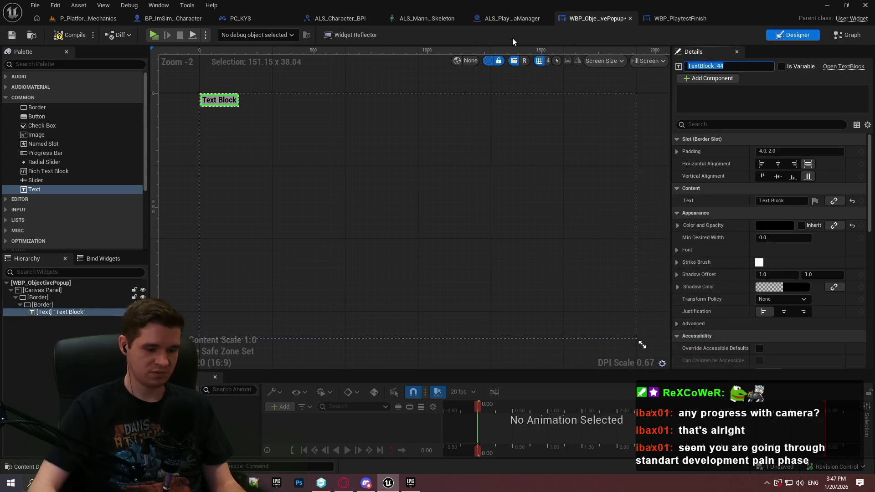
{"action": "type", "text": "T_Text"}
{"action": "key", "text": "Return"}
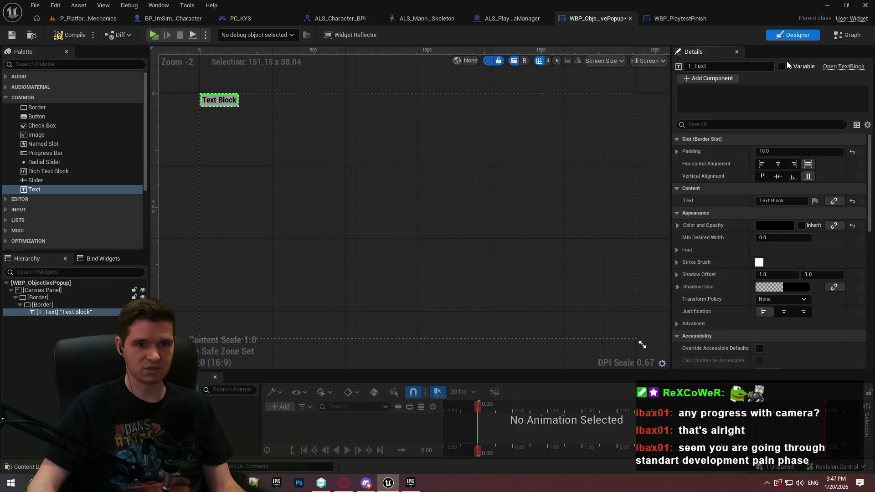
{"action": "left_click", "coordinate": [10, 36]}
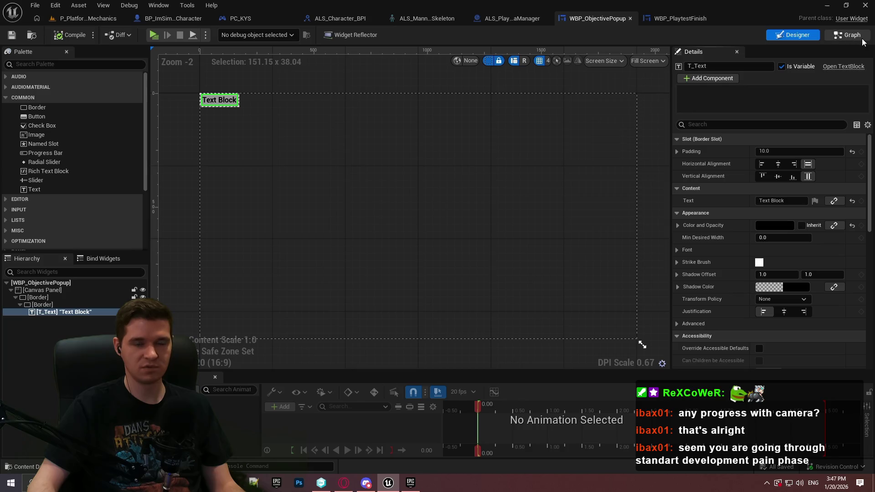
- In the widget's EventGraph, add an Event On Initialized node below Event Tick
{"action": "left_click", "coordinate": [839, 40]}
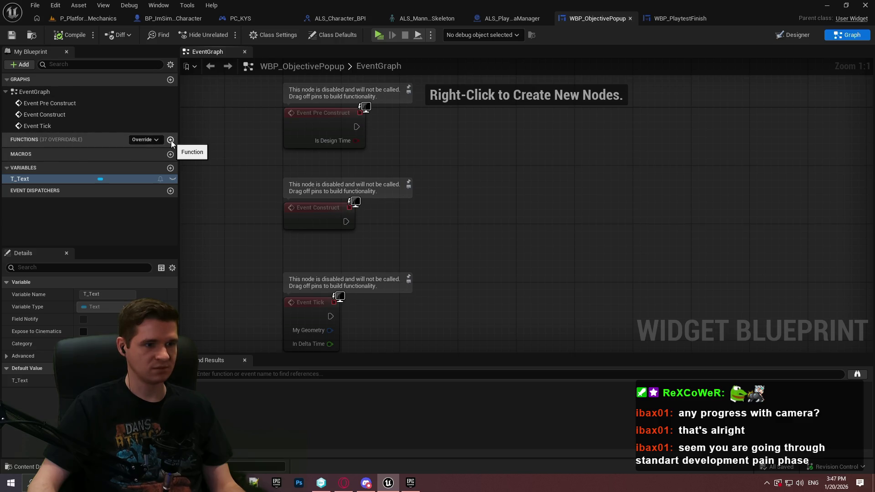
{"action": "scroll", "coordinate": [437, 209], "scroll_direction": "down", "scroll_amount": 3}
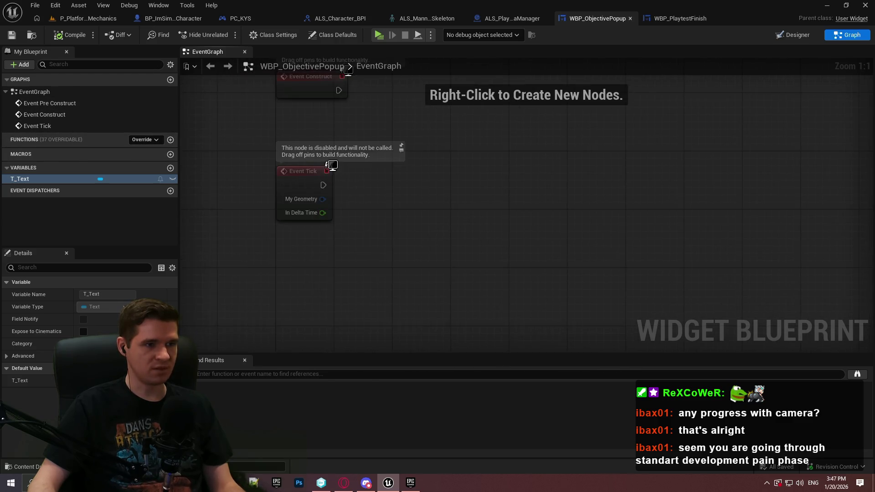
{"action": "right_click", "coordinate": [311, 319]}
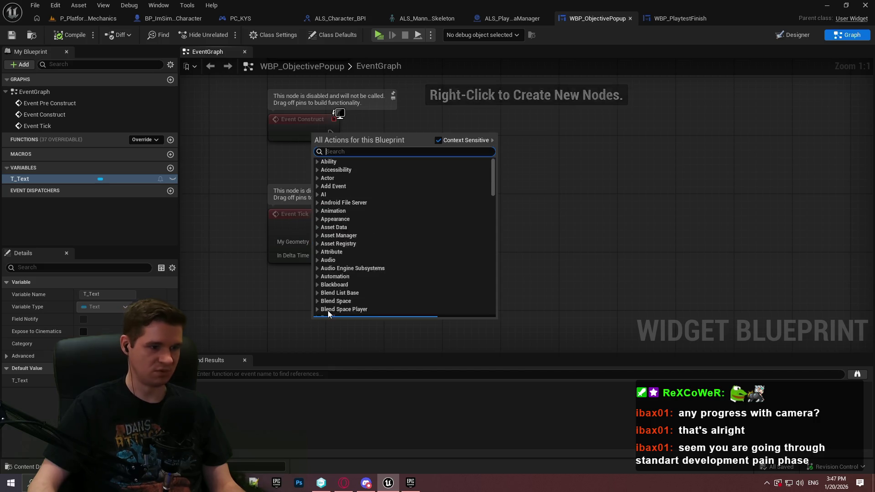
{"action": "type", "text": "initialized"}
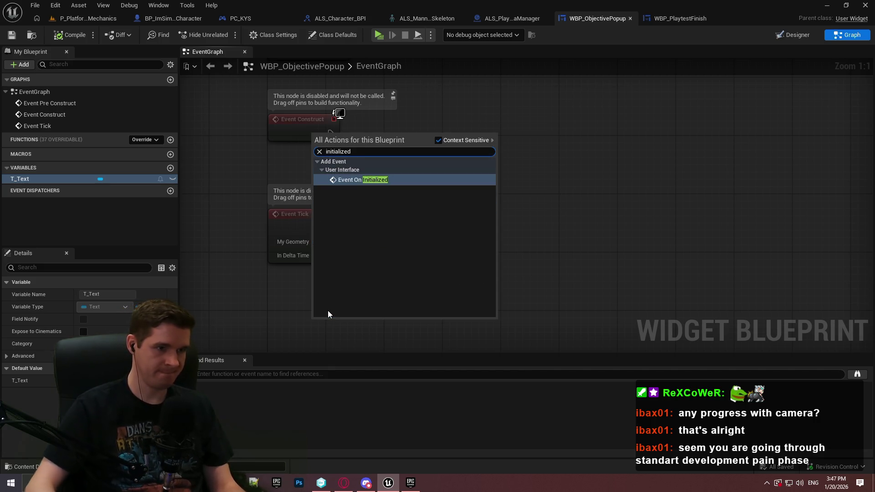
{"action": "key", "text": "Return"}
{"action": "scroll", "coordinate": [365, 228], "scroll_direction": "down", "scroll_amount": 3}
{"action": "mouse_move", "coordinate": [362, 214]}
{"action": "left_mouse_down"}
{"action": "mouse_move", "coordinate": [297, 279]}
{"action": "mouse_move", "coordinate": [304, 277]}
{"action": "left_mouse_up"}
{"action": "scroll", "coordinate": [305, 277], "scroll_direction": "down", "scroll_amount": 3}
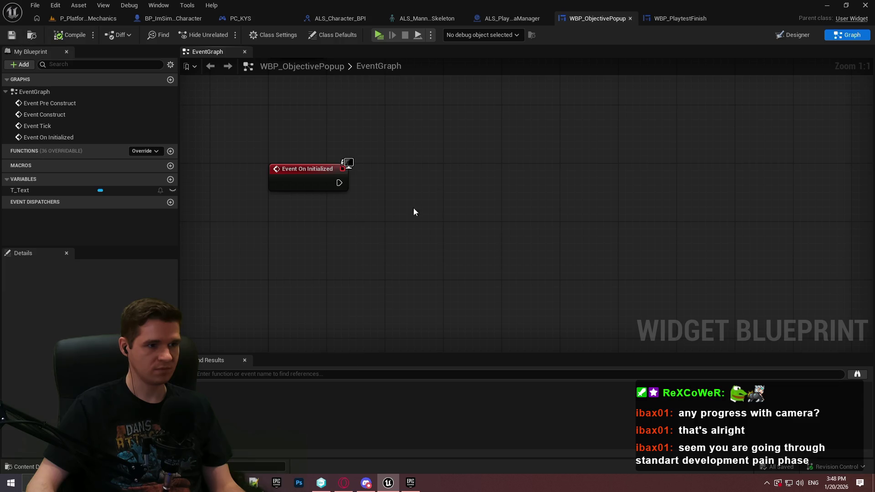
- Add a Get Game Instance node with a Reactors Turned On getter wired from it
{"action": "right_click", "coordinate": [331, 220]}
{"action": "type", "text": "get"}
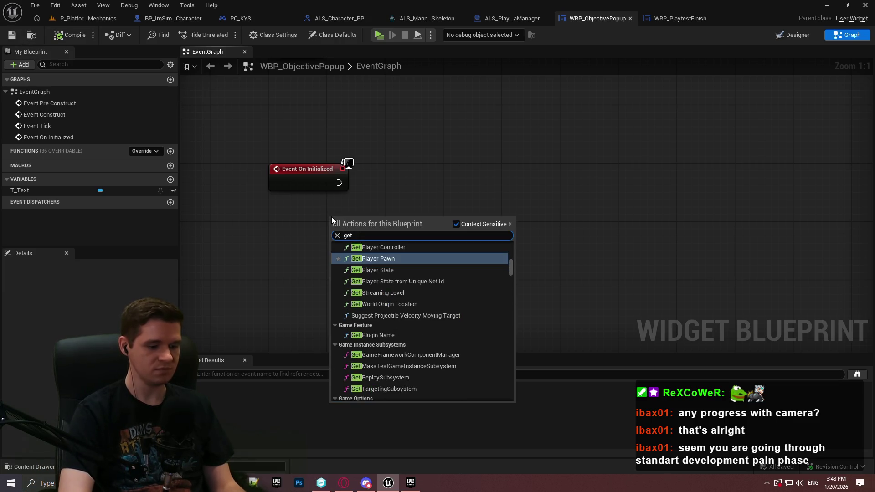
{"action": "type", "text": " game "}
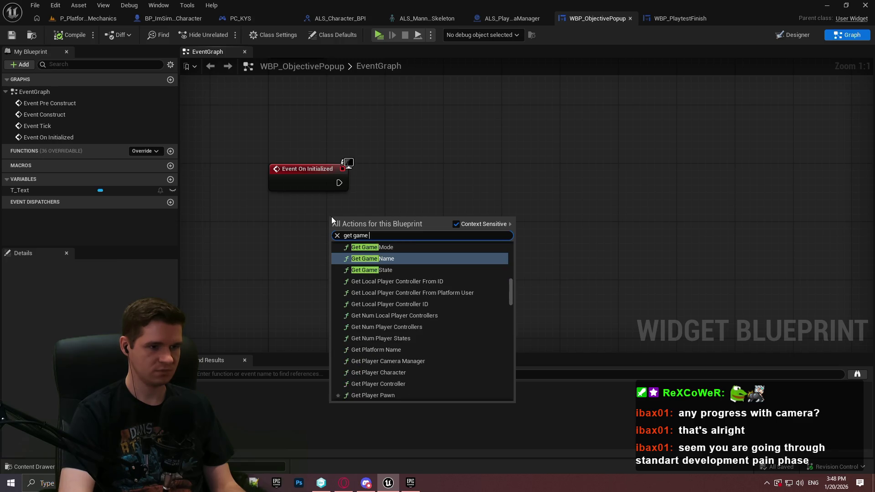
{"action": "type", "text": "instance"}
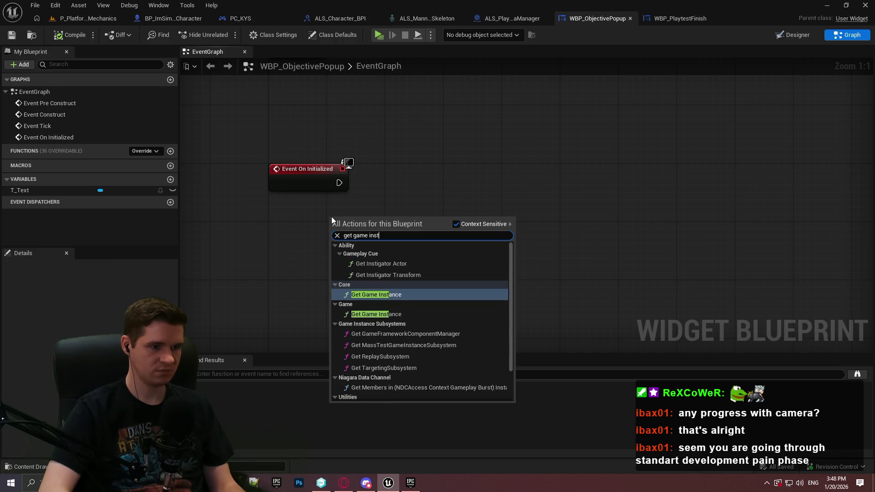
{"action": "key", "text": "Return"}
{"action": "left_click_drag", "start_coordinate": [367, 223], "coordinate": [471, 233]}
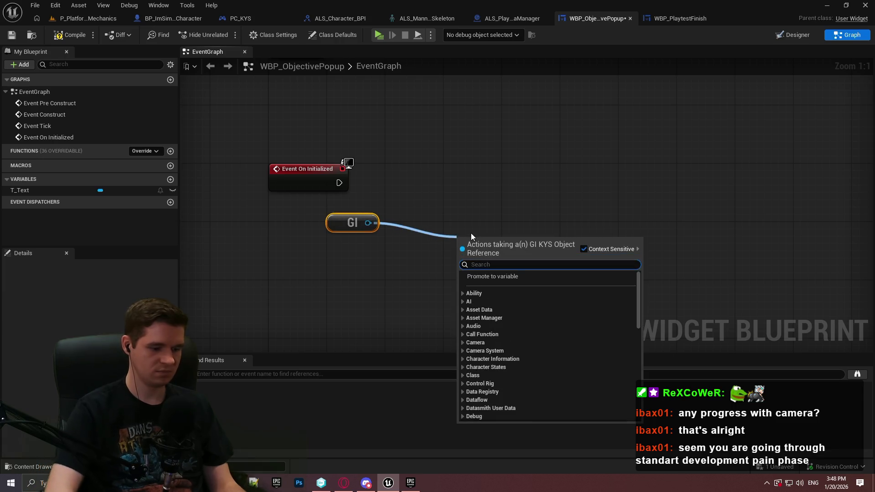
{"action": "type", "text": "react"}
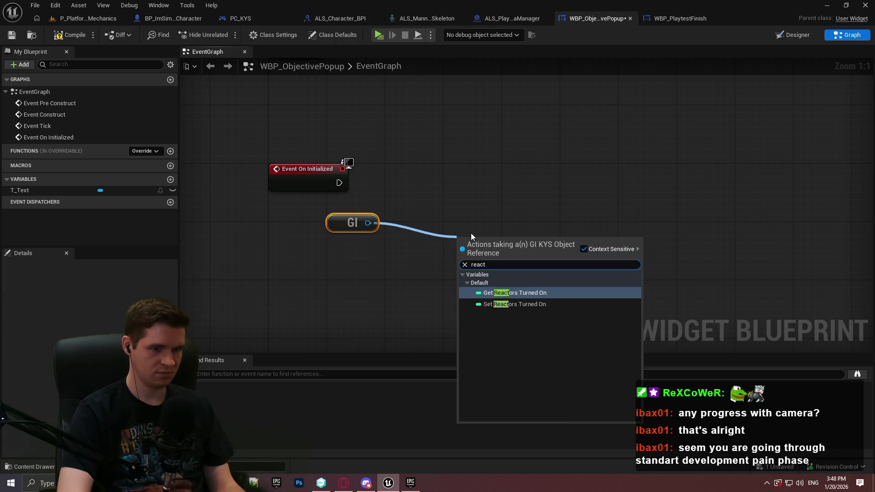
{"action": "key", "text": "Return"}
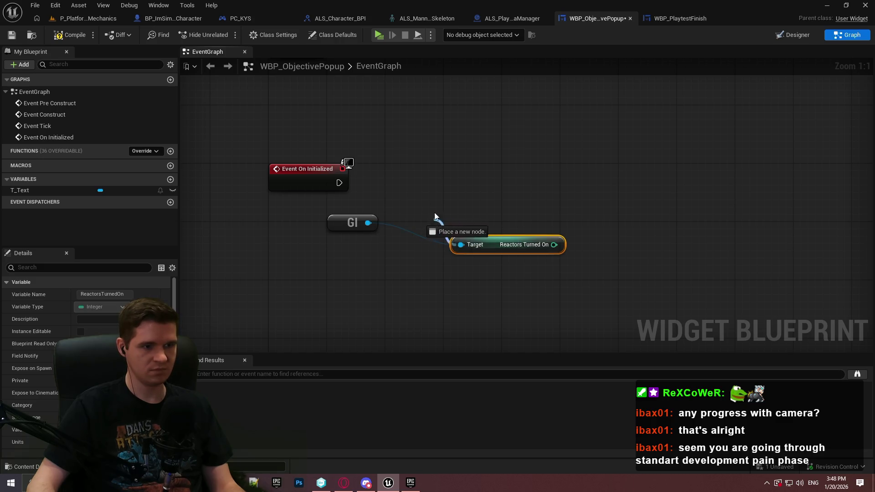
{"action": "left_click_drag", "start_coordinate": [495, 236], "coordinate": [430, 214]}
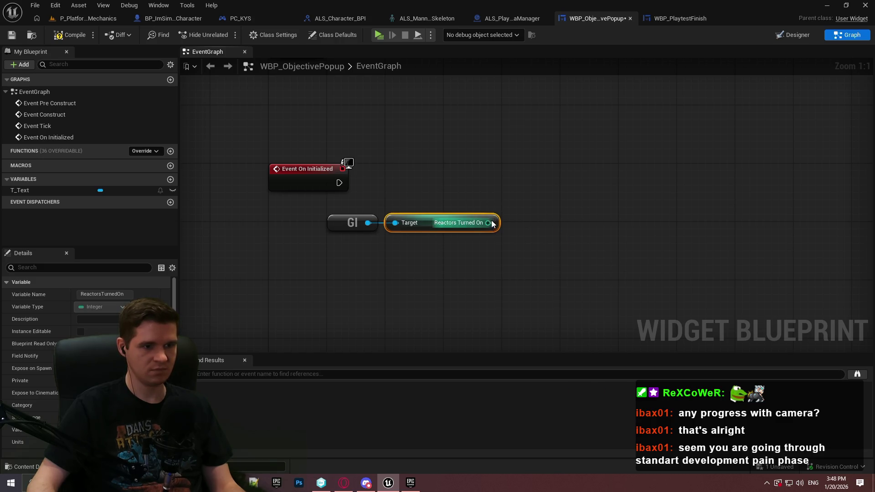
{"action": "left_click_drag", "start_coordinate": [341, 222], "coordinate": [305, 251]}
- Compare Reactors Turned On with a less-than 3 node and add a T_Text getter
{"action": "left_click_drag", "start_coordinate": [452, 251], "coordinate": [510, 248]}
{"action": "type", "text": "<"}
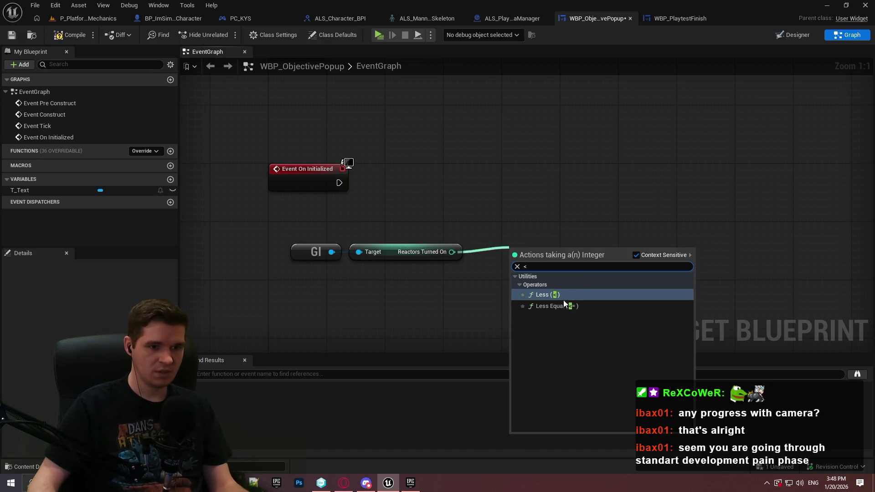
{"action": "left_click", "coordinate": [565, 297]}
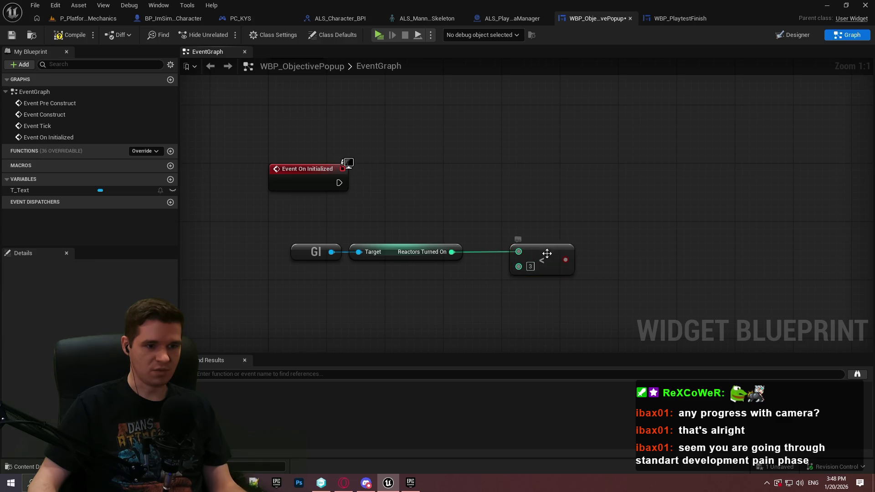
{"action": "left_click_drag", "start_coordinate": [548, 252], "coordinate": [512, 260]}
{"action": "left_click", "coordinate": [530, 174]}
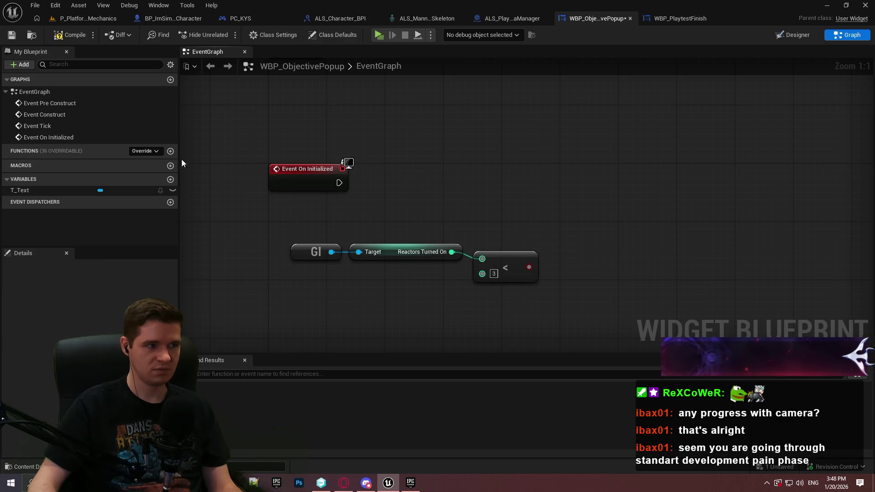
{"action": "mouse_move", "coordinate": [16, 190]}
{"action": "left_mouse_down"}
{"action": "mouse_move", "coordinate": [451, 194]}
{"action": "mouse_move", "coordinate": [447, 187]}
{"action": "left_mouse_up"}
{"action": "left_click", "coordinate": [469, 195]}
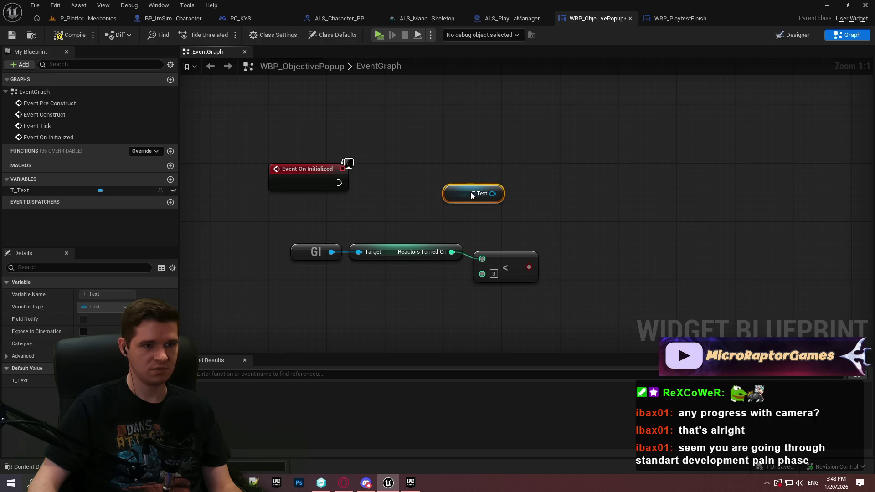
- Add a SetText node targeting T Text and run it from Event On Initialized
{"action": "left_click_drag", "start_coordinate": [556, 173], "coordinate": [339, 182]}
{"action": "type", "text": "set text"}
{"action": "left_click", "coordinate": [590, 354]}
{"action": "left_click_drag", "start_coordinate": [606, 176], "coordinate": [650, 168]}
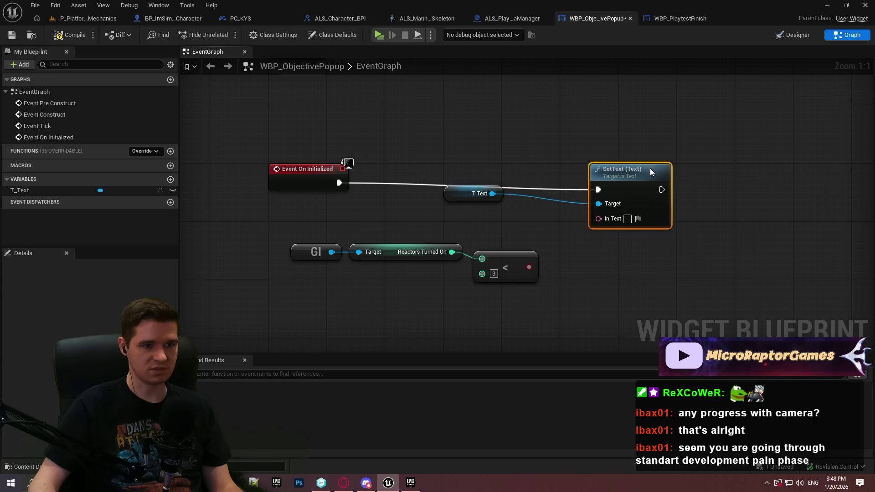
{"action": "left_click_drag", "start_coordinate": [499, 193], "coordinate": [537, 223]}
{"action": "left_click_drag", "start_coordinate": [616, 174], "coordinate": [624, 166]}
- Feed SetText's In Text from a Select driven by the less-than result; wire T Text to Target
{"action": "mouse_move", "coordinate": [606, 211]}
{"action": "left_mouse_down"}
{"action": "mouse_move", "coordinate": [600, 279]}
{"action": "mouse_move", "coordinate": [592, 279]}
{"action": "left_mouse_up"}
{"action": "type", "text": "select"}
{"action": "left_click", "coordinate": [621, 297]}
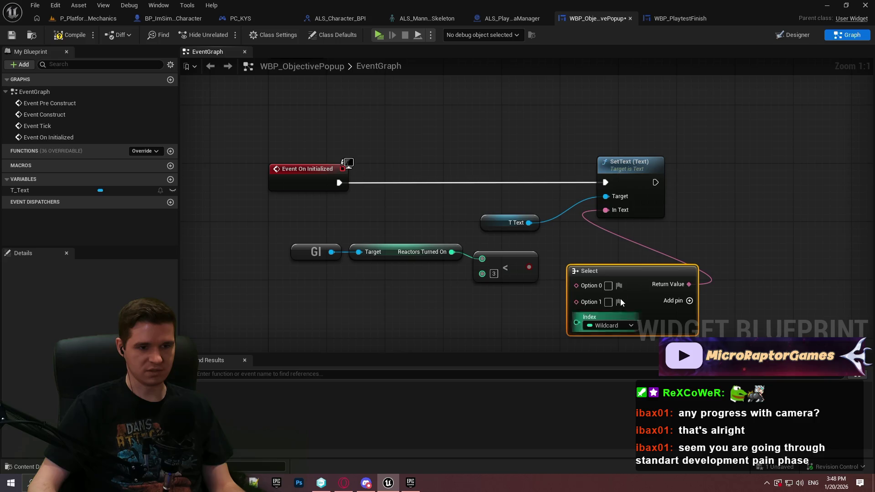
{"action": "left_click_drag", "start_coordinate": [529, 267], "coordinate": [577, 322]}
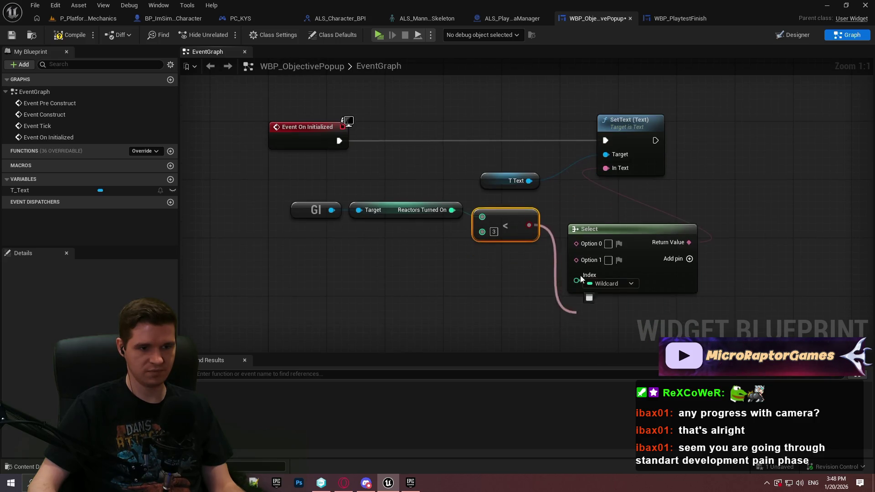
{"action": "left_click_drag", "start_coordinate": [515, 297], "coordinate": [328, 200]}
{"action": "left_click_drag", "start_coordinate": [504, 222], "coordinate": [504, 310]}
{"action": "mouse_move", "coordinate": [528, 181]}
{"action": "left_mouse_down"}
{"action": "mouse_move", "coordinate": [606, 154]}
{"action": "mouse_move", "coordinate": [561, 159]}
{"action": "left_mouse_up"}
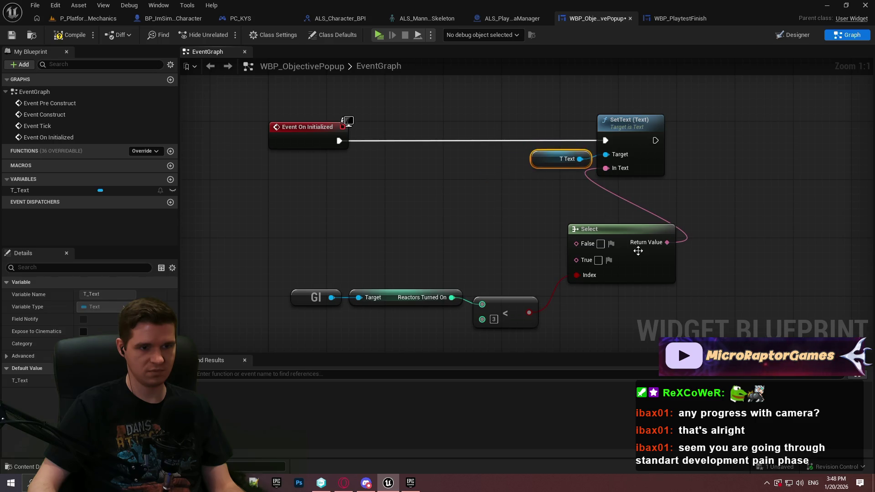
{"action": "left_click_drag", "start_coordinate": [639, 269], "coordinate": [632, 282]}
{"action": "left_click_drag", "start_coordinate": [625, 324], "coordinate": [286, 279]}
{"action": "left_click_drag", "start_coordinate": [547, 246], "coordinate": [451, 209]}
{"action": "left_click", "coordinate": [574, 252]}
{"action": "left_click_drag", "start_coordinate": [623, 270], "coordinate": [716, 266]}
- Replace the Select node with a To Text (String) conversion feeding In Text
{"action": "left_click", "coordinate": [576, 235]}
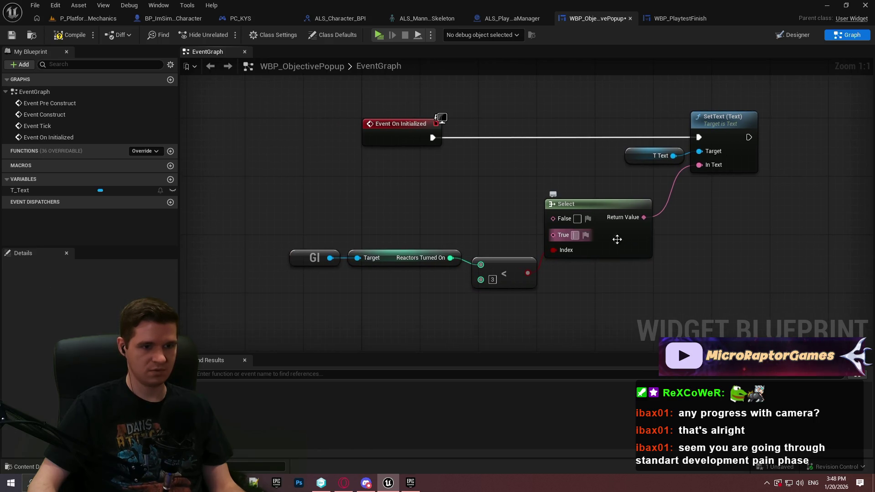
{"action": "left_click", "coordinate": [666, 253]}
{"action": "left_click", "coordinate": [573, 211]}
{"action": "key", "text": "Delete"}
{"action": "mouse_move", "coordinate": [698, 166]}
{"action": "left_mouse_down"}
{"action": "mouse_move", "coordinate": [623, 229]}
{"action": "mouse_move", "coordinate": [721, 252]}
{"action": "mouse_move", "coordinate": [686, 281]}
{"action": "left_mouse_up"}
{"action": "type", "text": "str"}
{"action": "left_click", "coordinate": [667, 412]}
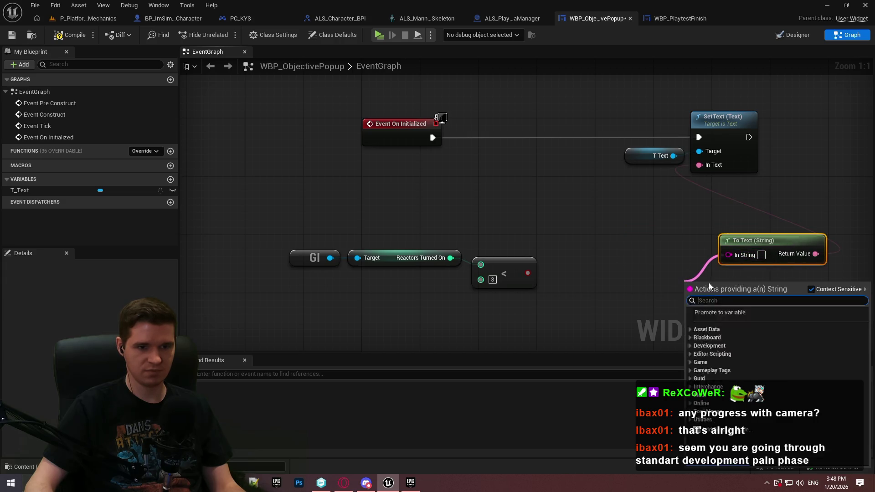
- Add a string Select node into To Text, with its Index driven by the less-than result
{"action": "type", "text": "select"}
{"action": "key", "text": "Down"}
{"action": "key", "text": "Down"}
{"action": "key", "text": "Down"}
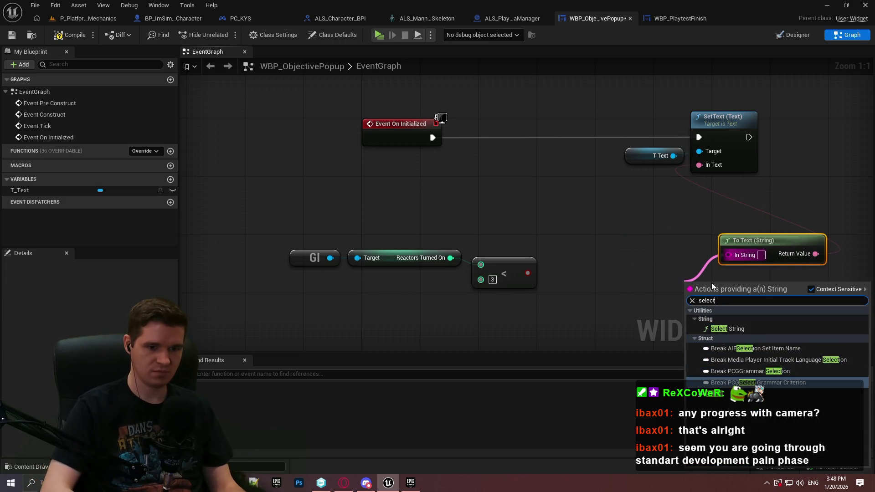
{"action": "key", "text": "Return"}
{"action": "left_click", "coordinate": [703, 340]}
{"action": "left_click", "coordinate": [663, 338]}
{"action": "left_click_drag", "start_coordinate": [692, 334], "coordinate": [526, 270]}
{"action": "mouse_move", "coordinate": [285, 237]}
{"action": "left_mouse_down"}
{"action": "mouse_move", "coordinate": [479, 294]}
{"action": "mouse_move", "coordinate": [504, 278]}
{"action": "mouse_move", "coordinate": [524, 339]}
{"action": "left_mouse_up"}
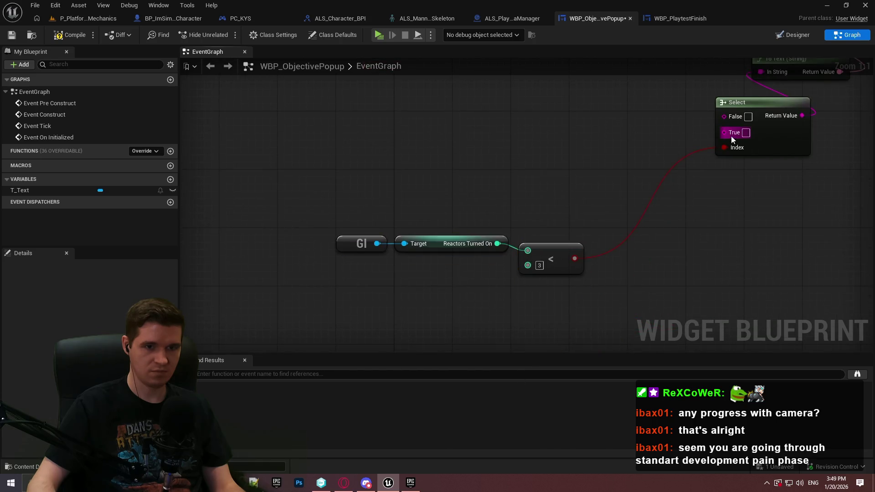
- Add an Append node feeding the Select's True input and place it beside Select
{"action": "left_click_drag", "start_coordinate": [724, 132], "coordinate": [536, 169]}
{"action": "type", "text": "append"}
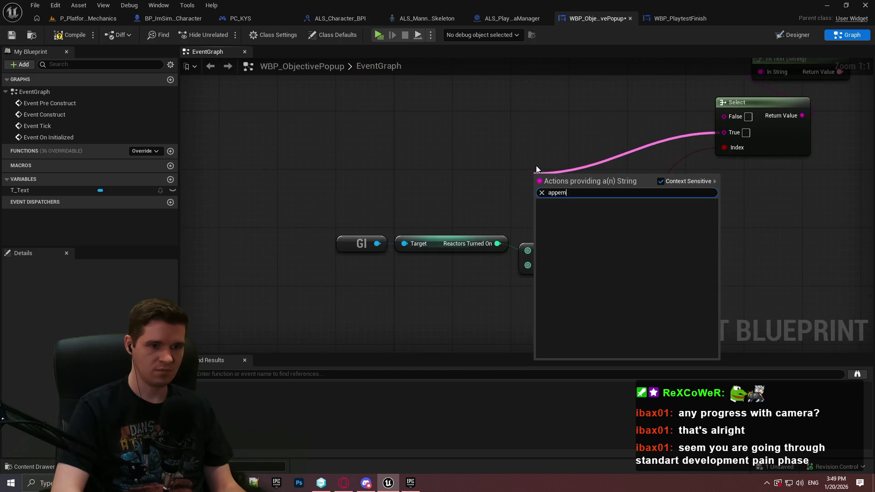
{"action": "key", "text": "Return"}
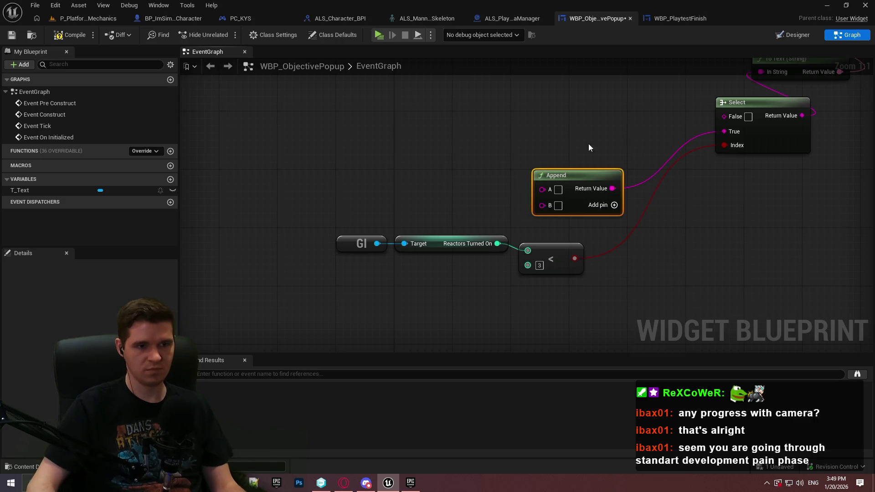
{"action": "left_click_drag", "start_coordinate": [575, 175], "coordinate": [620, 124]}
{"action": "left_click", "coordinate": [565, 218]}
{"action": "type", "text": "Reacti"}
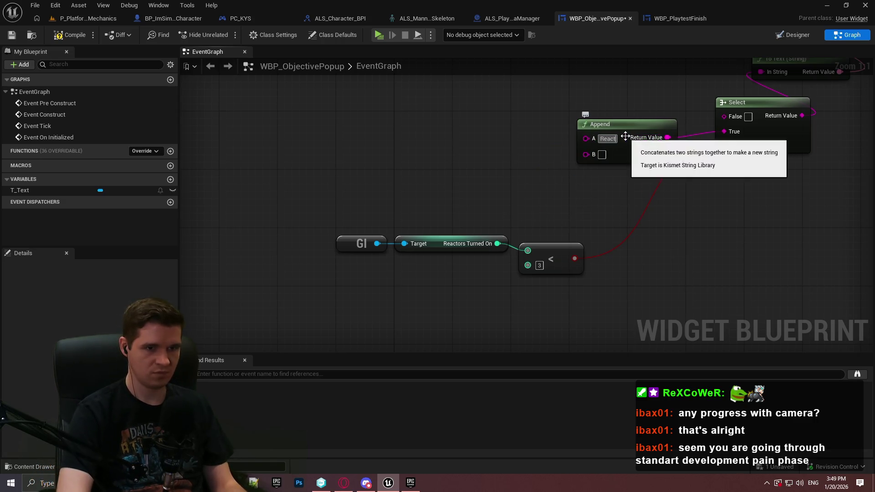
- Edit the Append node's A text to read 'Generators Turned On'
{"action": "left_click", "coordinate": [602, 138]}
{"action": "type", "text": "Reactors Tur"}
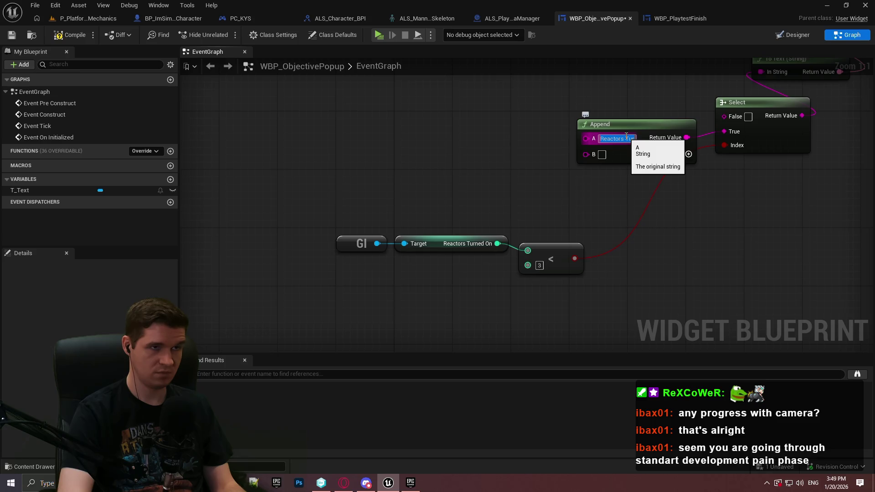
{"action": "type", "text": "Geothermal C"}
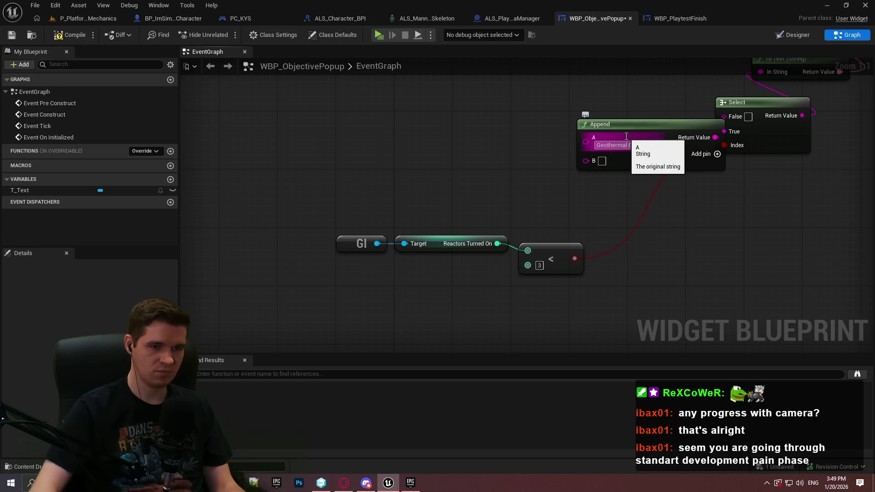
{"action": "left_click", "coordinate": [626, 136]}
{"action": "double_click", "coordinate": [614, 144]}
{"action": "key", "text": "BackSpace"}
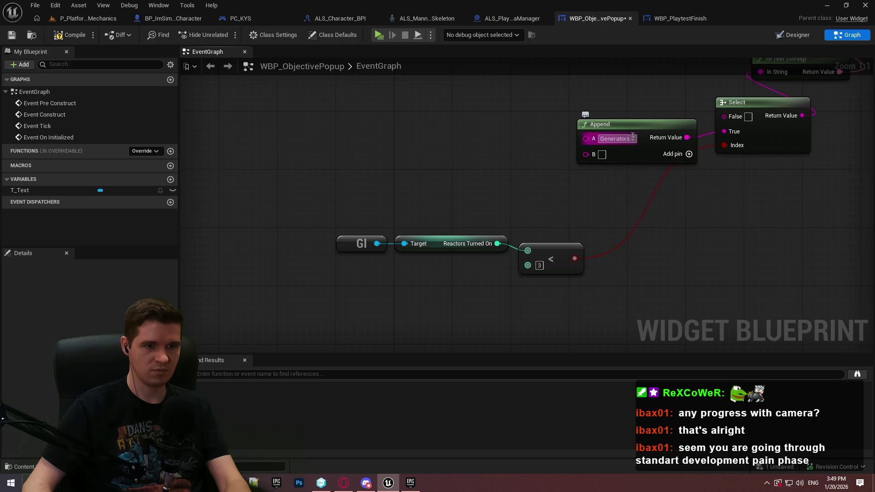
{"action": "type", "text": "Turned On"}
{"action": "key", "text": "Return"}
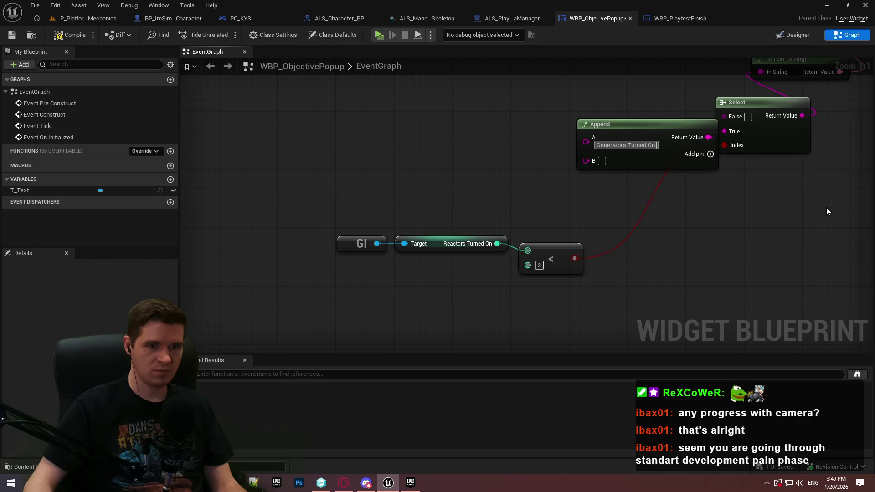
- Finish the A text with ':', wire Reactors Turned On into B, and add C '/3'
{"action": "type", "text": ":"}
{"action": "left_click_drag", "start_coordinate": [585, 161], "coordinate": [481, 240]}
{"action": "left_click", "coordinate": [714, 154]}
{"action": "type", "text": "/3"}
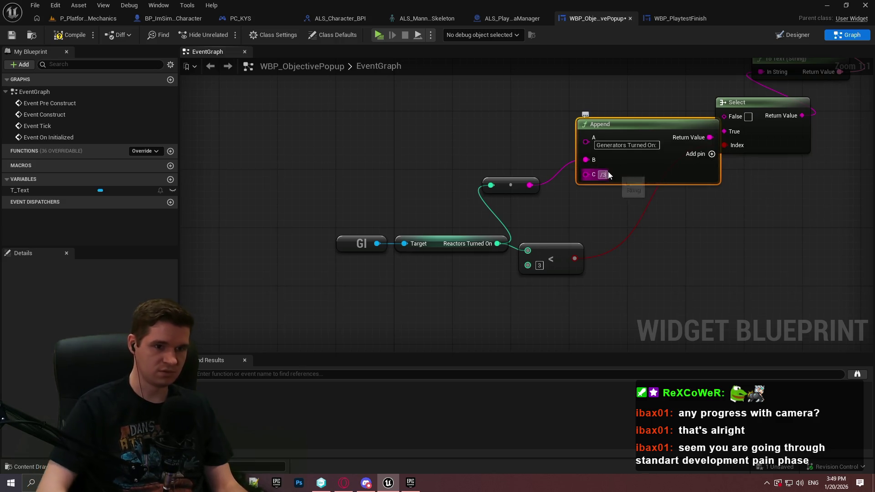
{"action": "key", "text": "Return"}
{"action": "left_click", "coordinate": [649, 261]}
- Tidy the text nodes and enter 'All Geothermal Generators On!' as the Select's False option
{"action": "left_click_drag", "start_coordinate": [531, 186], "coordinate": [557, 224]}
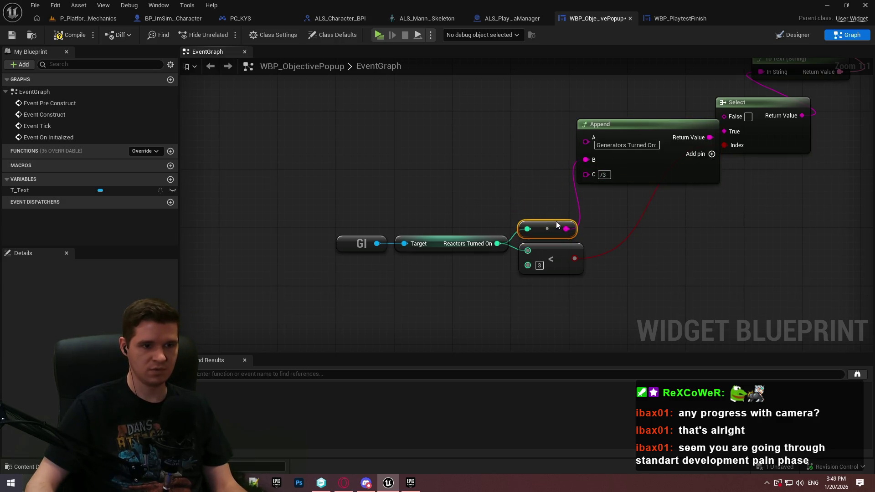
{"action": "mouse_move", "coordinate": [642, 125]}
{"action": "left_mouse_down"}
{"action": "mouse_move", "coordinate": [668, 200]}
{"action": "mouse_move", "coordinate": [655, 174]}
{"action": "left_mouse_up"}
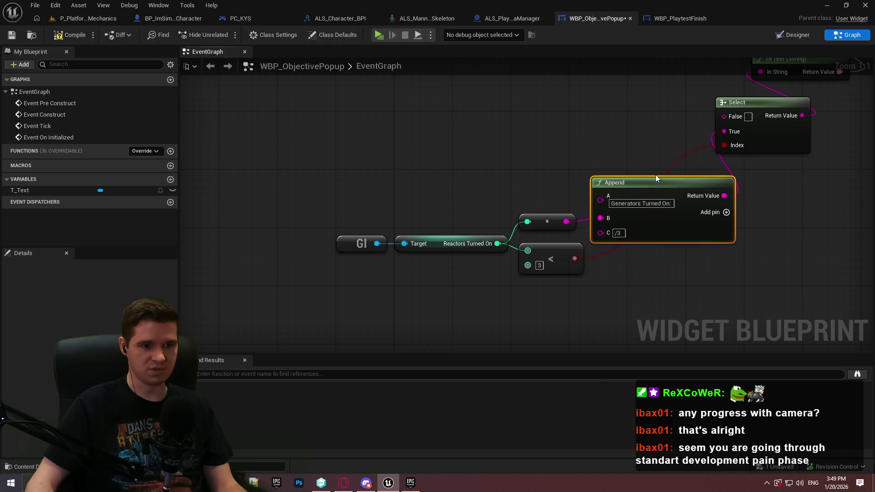
{"action": "right_click", "coordinate": [778, 209]}
{"action": "mouse_move", "coordinate": [283, 293]}
{"action": "left_mouse_down"}
{"action": "mouse_move", "coordinate": [587, 229]}
{"action": "mouse_move", "coordinate": [500, 228]}
{"action": "mouse_move", "coordinate": [500, 192]}
{"action": "left_mouse_up"}
{"action": "left_click", "coordinate": [696, 178]}
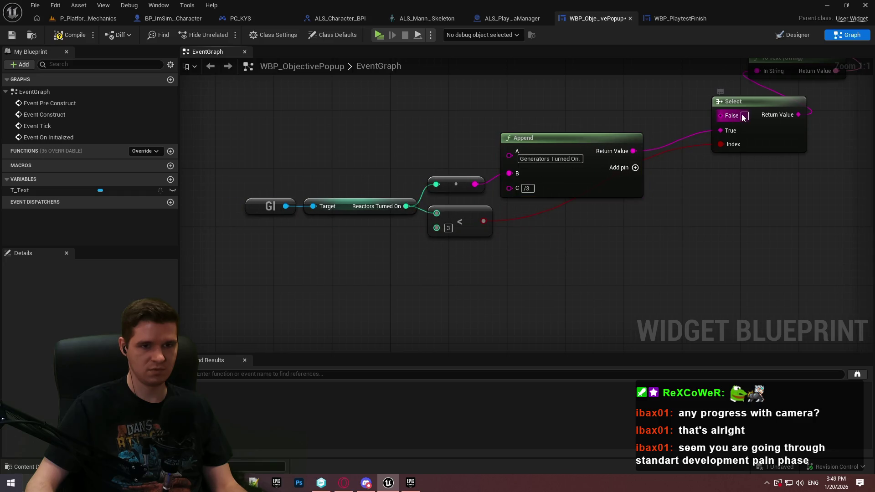
{"action": "type", "text": "All"}
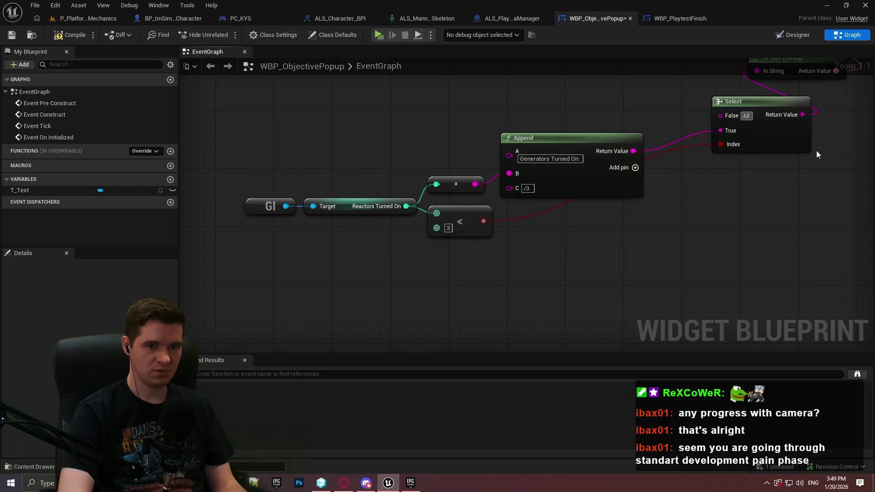
{"action": "type", "text": " Geotherm"}
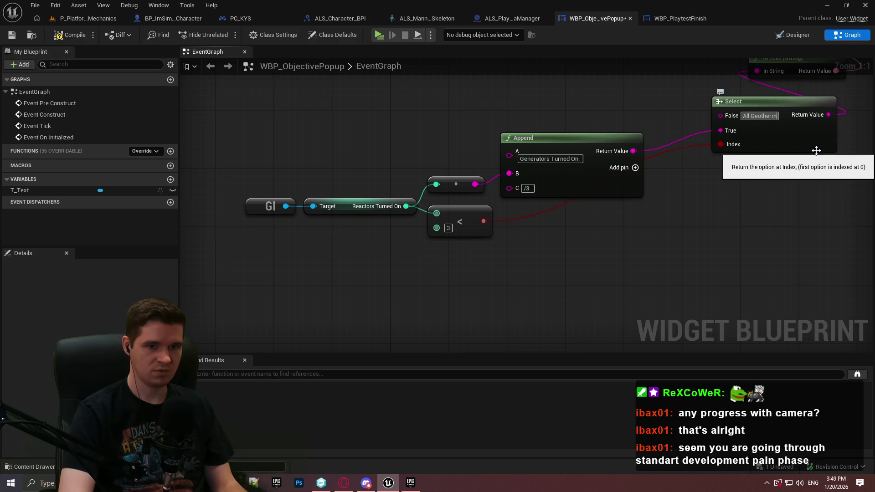
{"action": "type", "text": "al Gener"}
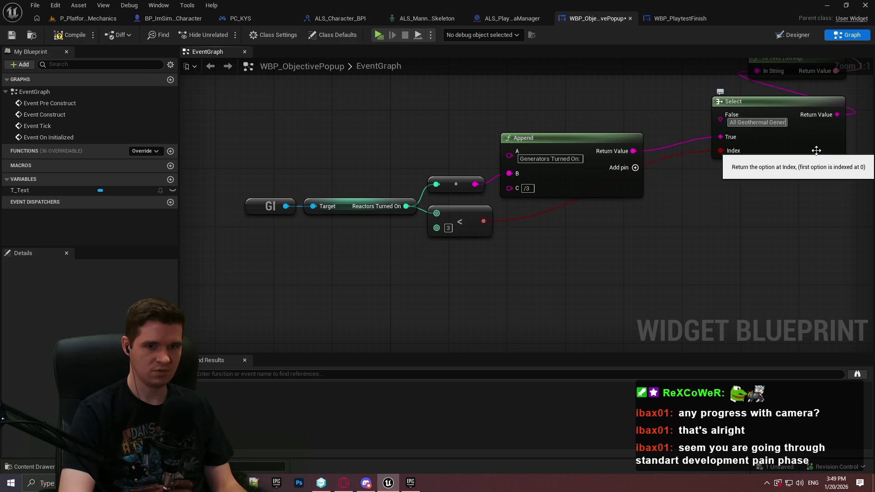
{"action": "type", "text": "ators On!"}
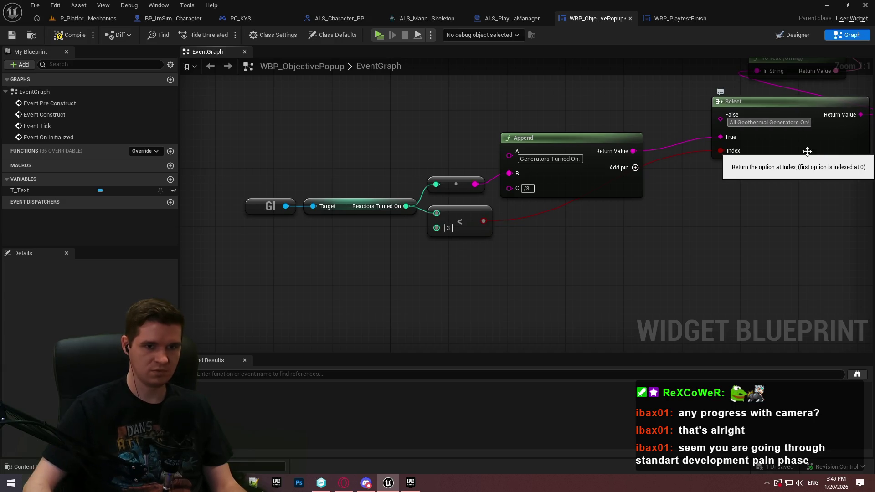
{"action": "mouse_move", "coordinate": [816, 151]}
{"action": "left_mouse_down"}
{"action": "mouse_move", "coordinate": [685, 246]}
{"action": "mouse_move", "coordinate": [640, 261]}
{"action": "mouse_move", "coordinate": [642, 247]}
{"action": "mouse_move", "coordinate": [639, 255]}
{"action": "left_mouse_up"}
{"action": "scroll", "coordinate": [640, 256], "scroll_direction": "down", "scroll_amount": 3}
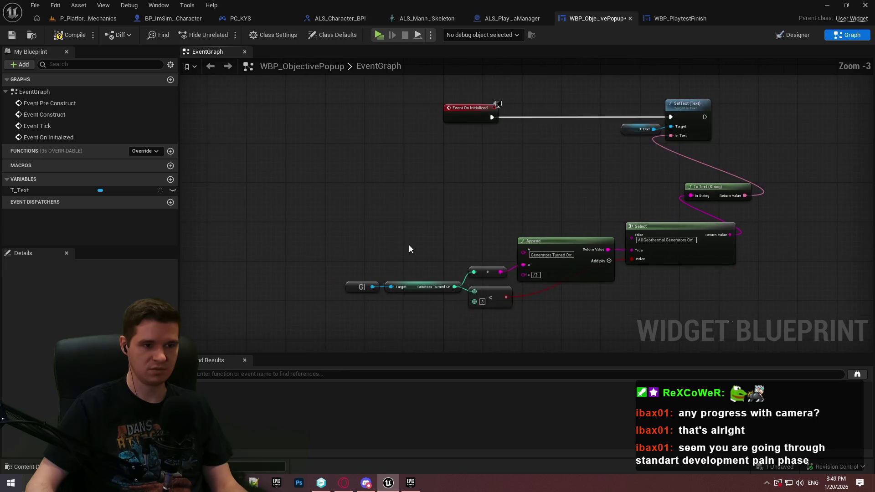
- Move the text-building nodes closer to the event and duplicate the T Text variable node
{"action": "left_click_drag", "start_coordinate": [467, 252], "coordinate": [747, 271]}
{"action": "mouse_move", "coordinate": [649, 234]}
{"action": "left_mouse_down"}
{"action": "mouse_move", "coordinate": [585, 194]}
{"action": "mouse_move", "coordinate": [596, 195]}
{"action": "left_mouse_up"}
{"action": "left_click", "coordinate": [613, 154]}
{"action": "scroll", "coordinate": [598, 161], "scroll_direction": "up", "scroll_amount": 3}
{"action": "left_click", "coordinate": [632, 155]}
{"action": "key", "text": "ctrl+c"}
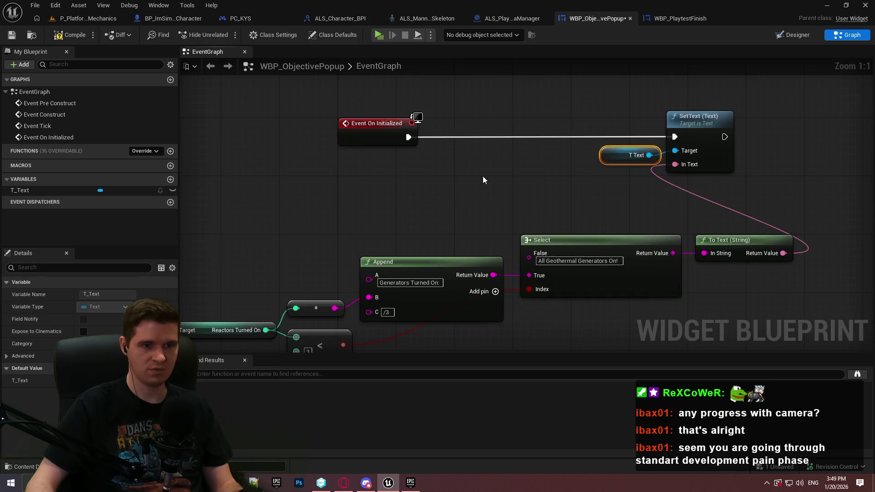
{"action": "key", "text": "ctrl+v"}
- Add Set Color and Opacity on the new T Text, chained after SetText
{"action": "left_click_drag", "start_coordinate": [525, 185], "coordinate": [580, 177]}
{"action": "type", "text": "set text col"}
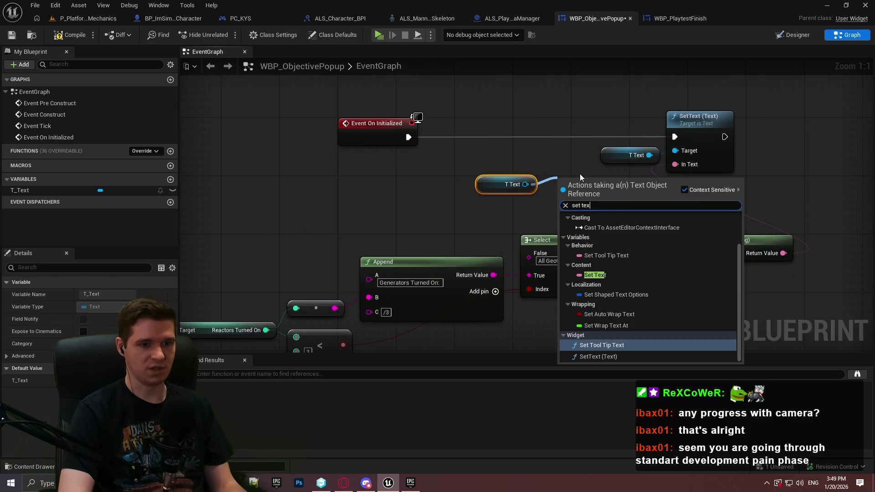
{"action": "key", "text": "ctrl+a"}
{"action": "type", "text": "set color"}
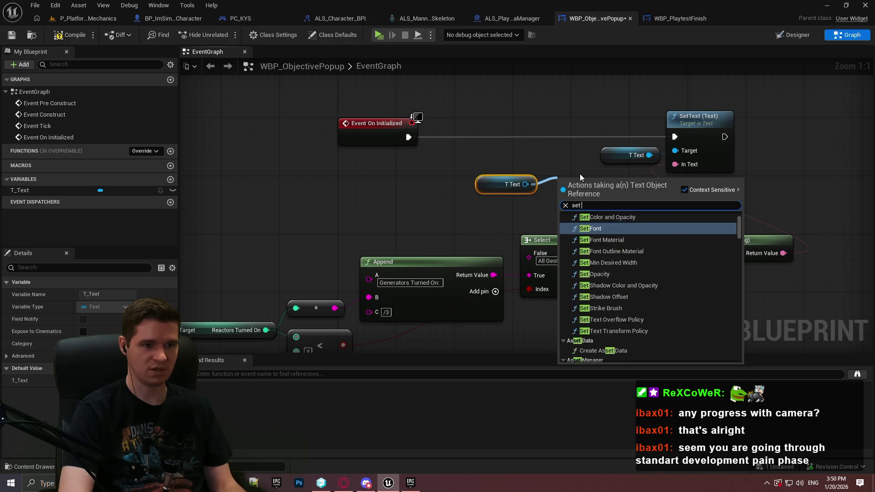
{"action": "key", "text": "Up"}
{"action": "key", "text": "Up"}
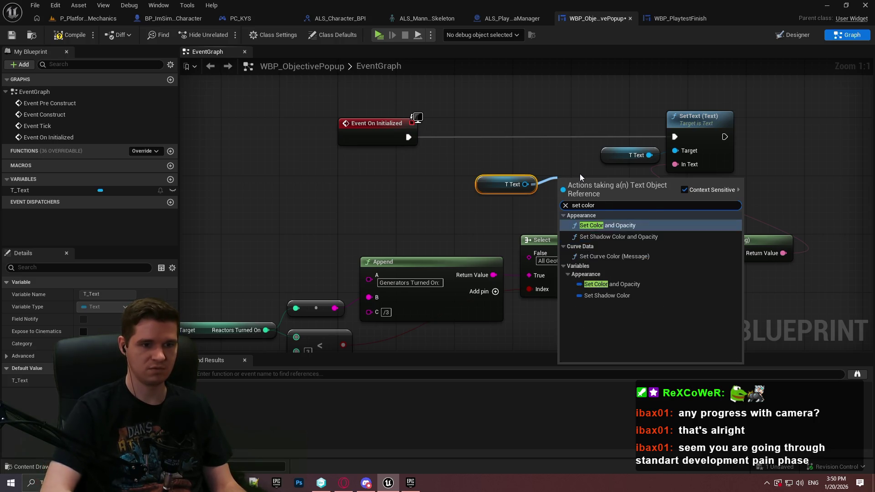
{"action": "key", "text": "Return"}
{"action": "left_click_drag", "start_coordinate": [591, 166], "coordinate": [590, 152]}
{"action": "left_click_drag", "start_coordinate": [725, 137], "coordinate": [565, 180]}
- Feed the colour through Make Slate Color from a Select indexed by the reactor comparison
{"action": "mouse_move", "coordinate": [469, 168]}
{"action": "left_mouse_down"}
{"action": "mouse_move", "coordinate": [565, 189]}
{"action": "mouse_move", "coordinate": [859, 172]}
{"action": "mouse_move", "coordinate": [743, 143]}
{"action": "mouse_move", "coordinate": [750, 144]}
{"action": "mouse_move", "coordinate": [648, 226]}
{"action": "left_mouse_up"}
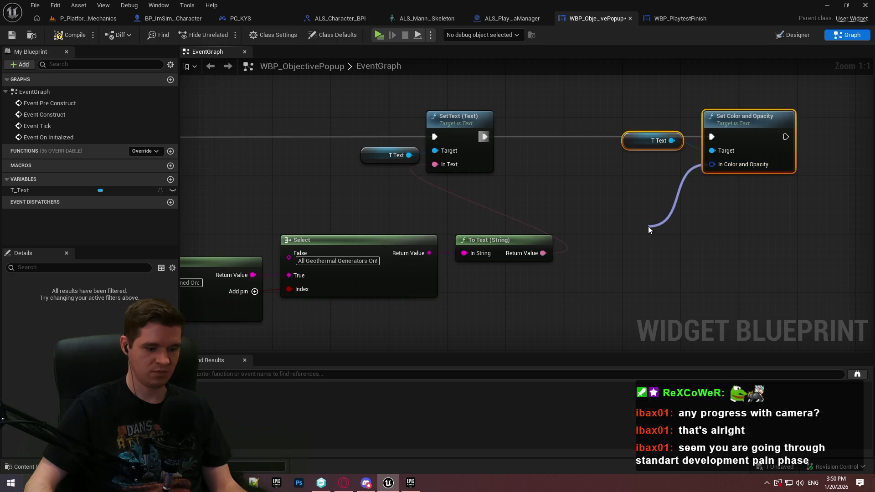
{"action": "type", "text": "make"}
{"action": "left_click", "coordinate": [698, 267]}
{"action": "left_click_drag", "start_coordinate": [758, 167], "coordinate": [659, 253]}
{"action": "type", "text": "select"}
{"action": "key", "text": "Return"}
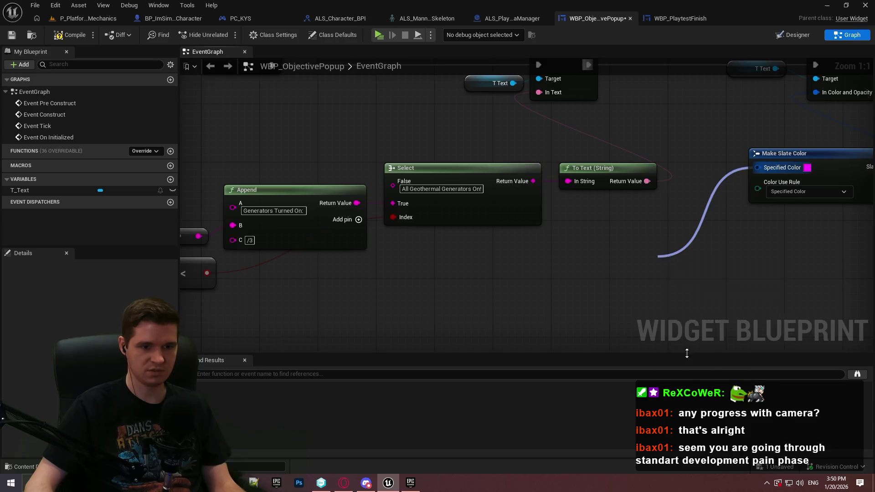
{"action": "mouse_move", "coordinate": [663, 287]}
{"action": "left_mouse_down"}
{"action": "mouse_move", "coordinate": [127, 282]}
{"action": "mouse_move", "coordinate": [321, 255]}
{"action": "left_mouse_up"}
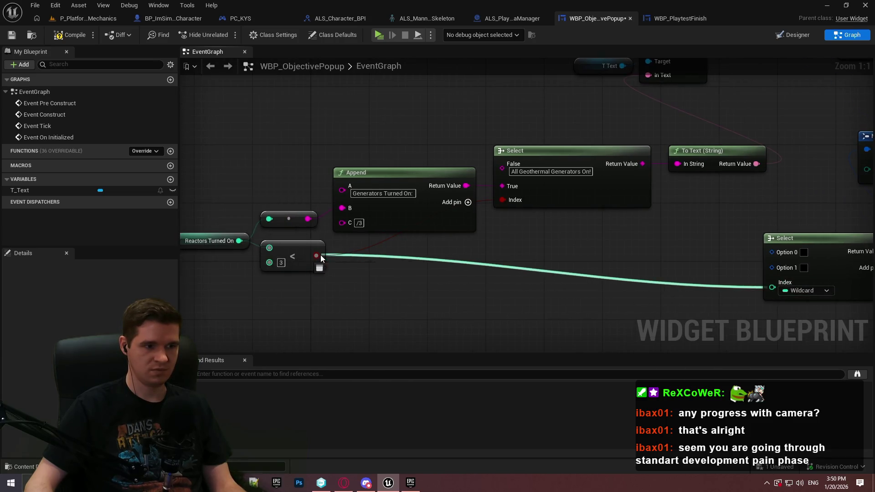
- Arrange the colour Select, Set Color and Opacity, and T Text nodes side by side
{"action": "left_click_drag", "start_coordinate": [622, 245], "coordinate": [530, 236]}
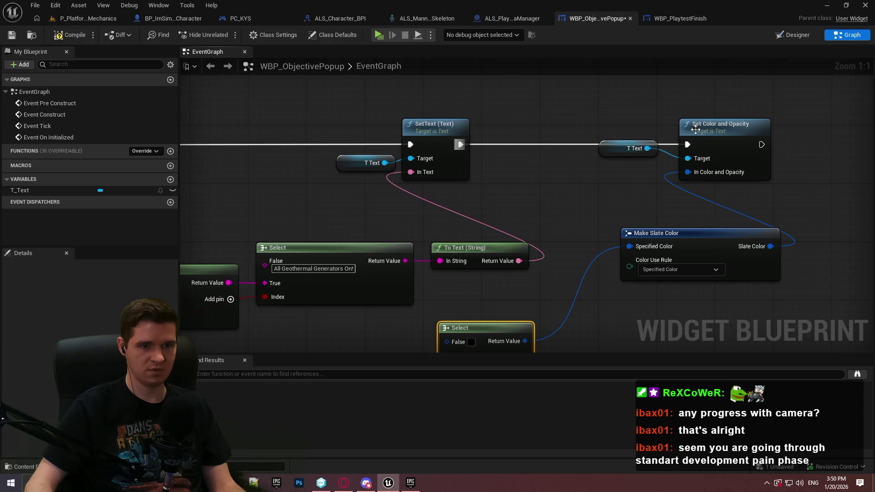
{"action": "left_click_drag", "start_coordinate": [720, 130], "coordinate": [808, 136]}
{"action": "left_click_drag", "start_coordinate": [643, 148], "coordinate": [736, 162]}
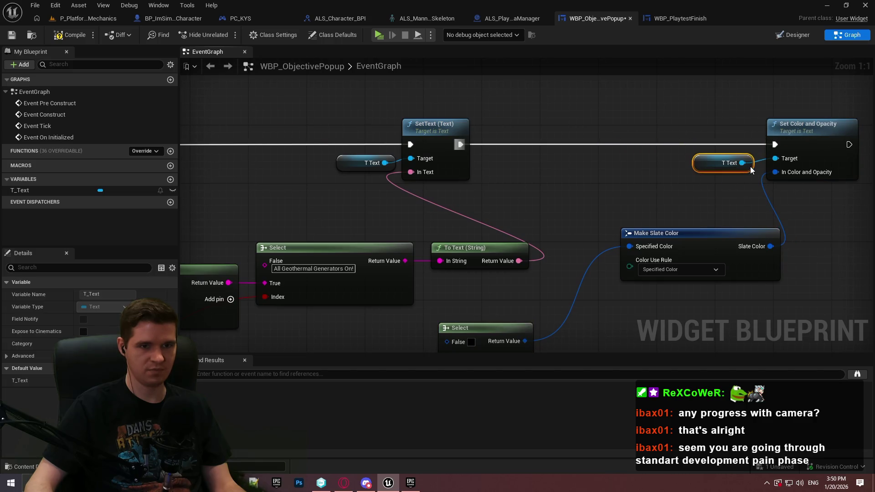
{"action": "mouse_move", "coordinate": [746, 228]}
{"action": "left_mouse_down"}
{"action": "mouse_move", "coordinate": [756, 155]}
{"action": "mouse_move", "coordinate": [630, 255]}
{"action": "left_mouse_up"}
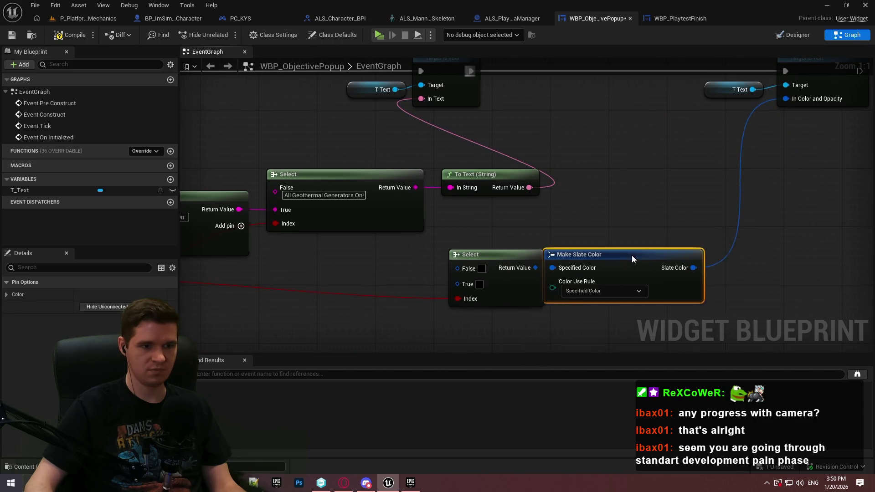
{"action": "left_click", "coordinate": [483, 270]}
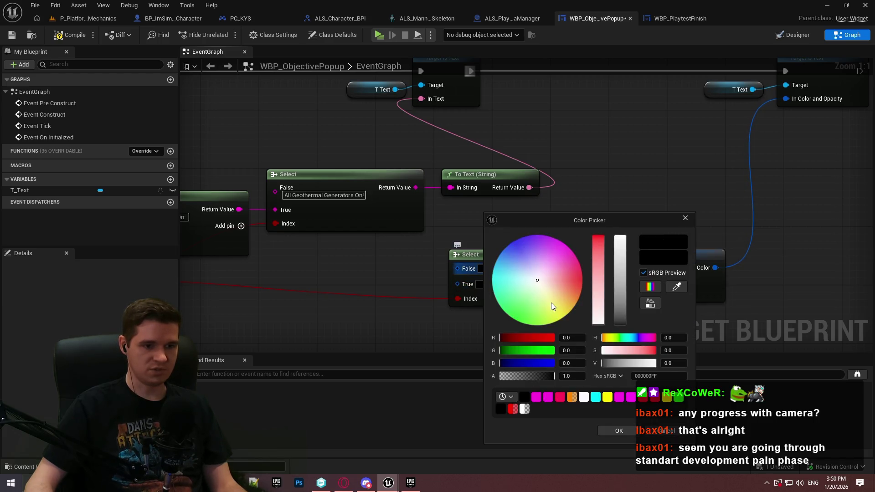
- Set the colour Select's False option to green and True option to yellow
{"action": "left_click_drag", "start_coordinate": [551, 303], "coordinate": [558, 316]}
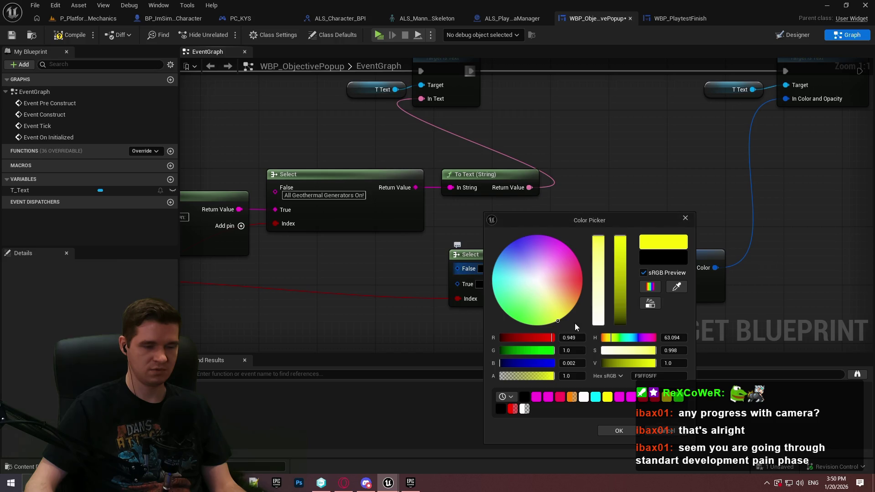
{"action": "mouse_move", "coordinate": [548, 302]}
{"action": "left_mouse_down"}
{"action": "mouse_move", "coordinate": [538, 325]}
{"action": "mouse_move", "coordinate": [517, 321]}
{"action": "left_mouse_up"}
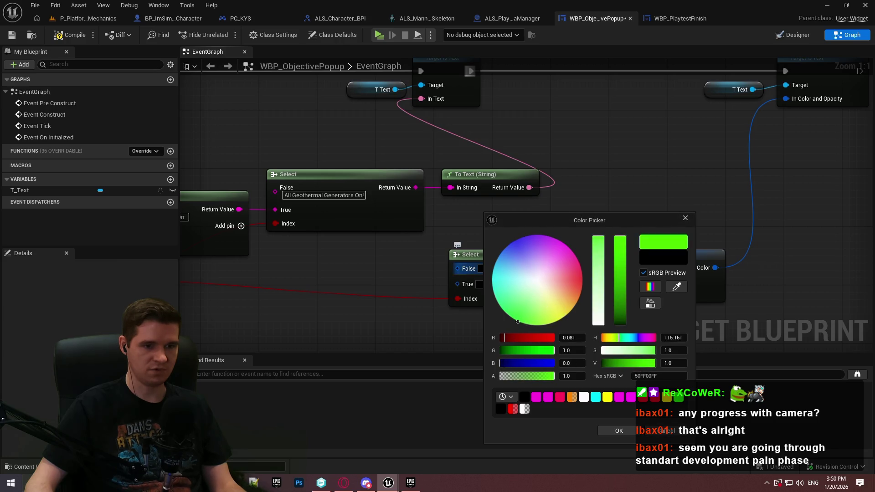
{"action": "left_click", "coordinate": [620, 431]}
{"action": "left_click", "coordinate": [480, 284]}
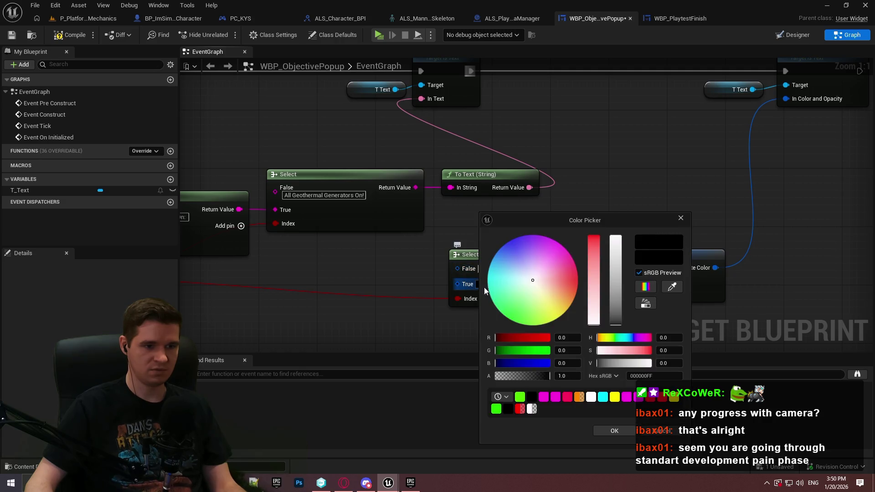
{"action": "left_click_drag", "start_coordinate": [557, 319], "coordinate": [558, 317]}
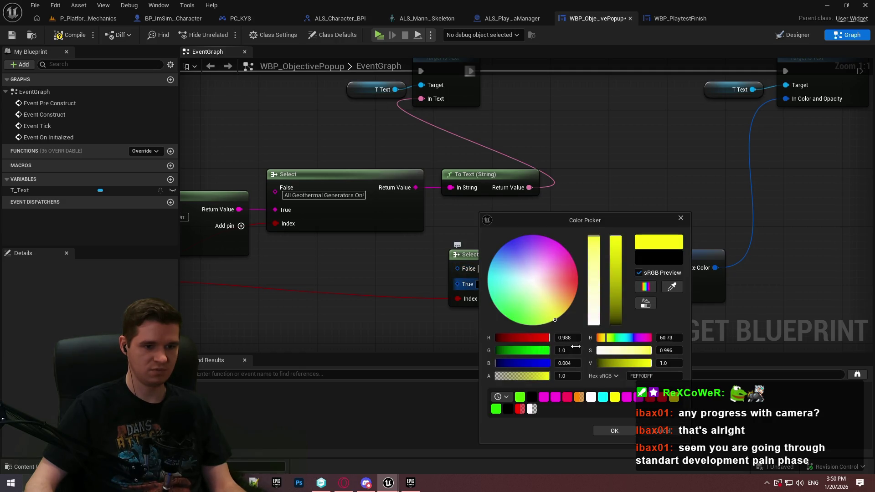
{"action": "left_click", "coordinate": [613, 431]}
- Straighten SetText and its T Text into line, then save the widget blueprint
{"action": "scroll", "coordinate": [543, 175], "scroll_direction": "down", "scroll_amount": 2}
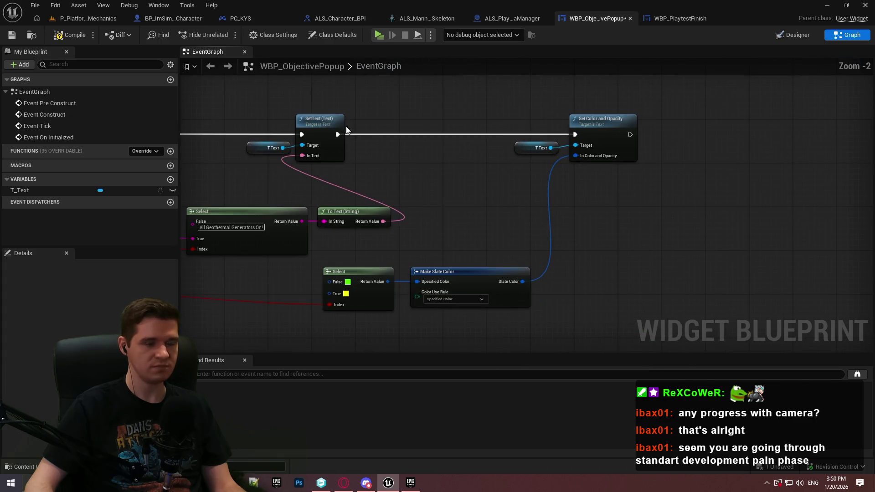
{"action": "mouse_move", "coordinate": [338, 149]}
{"action": "left_mouse_down"}
{"action": "mouse_move", "coordinate": [454, 146]}
{"action": "mouse_move", "coordinate": [470, 155]}
{"action": "left_mouse_up"}
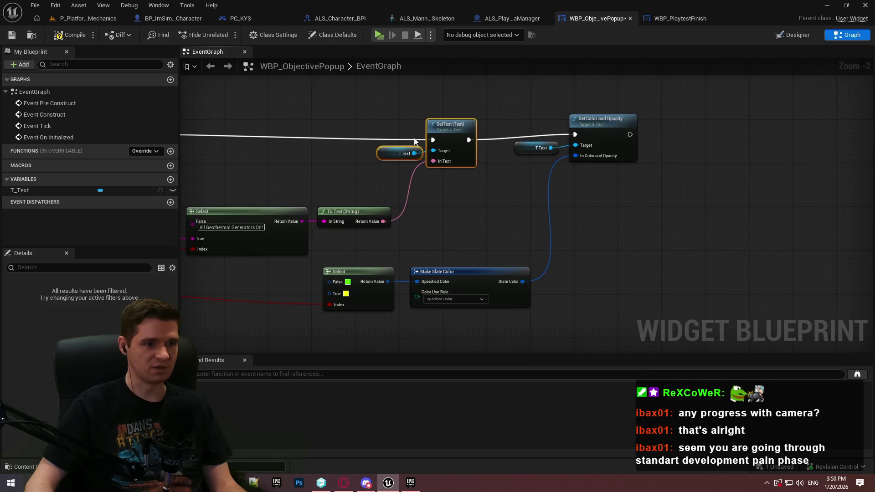
{"action": "key", "text": "q"}
{"action": "left_click", "coordinate": [491, 220]}
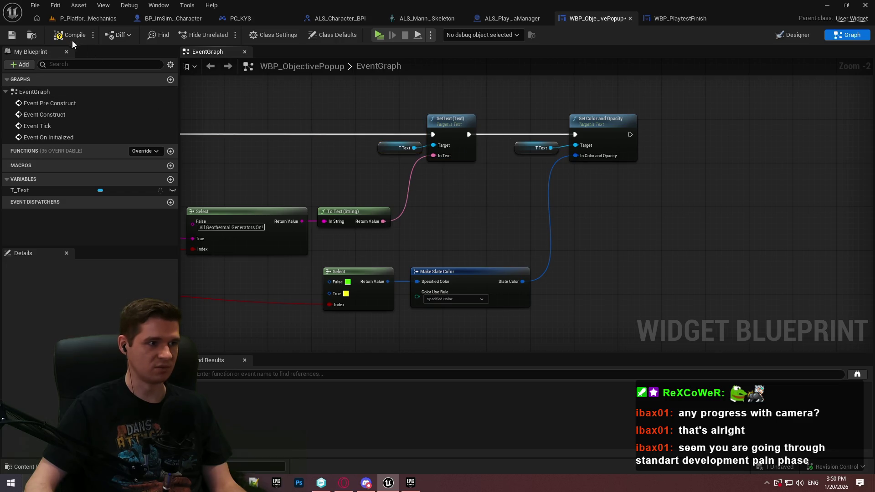
{"action": "key", "text": "ctrl+s"}
{"action": "scroll", "coordinate": [239, 138], "scroll_direction": "down", "scroll_amount": 1}
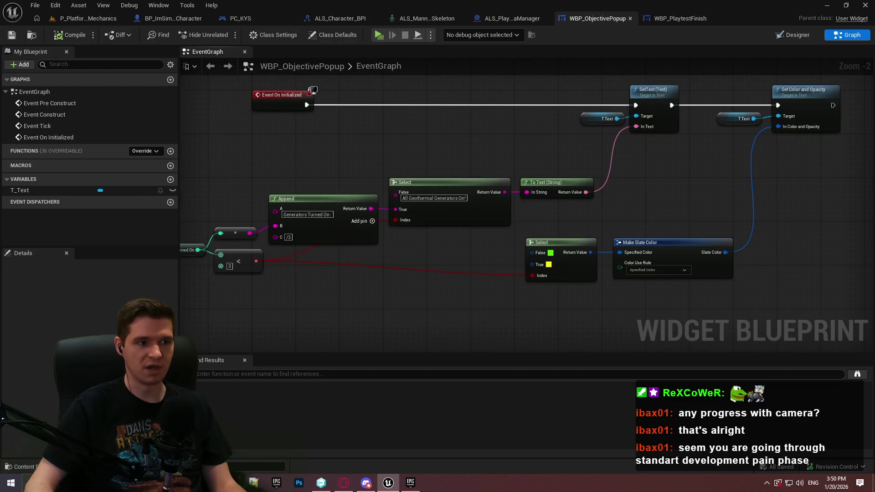
{"action": "scroll", "coordinate": [501, 205], "scroll_direction": "up", "scroll_amount": 1}
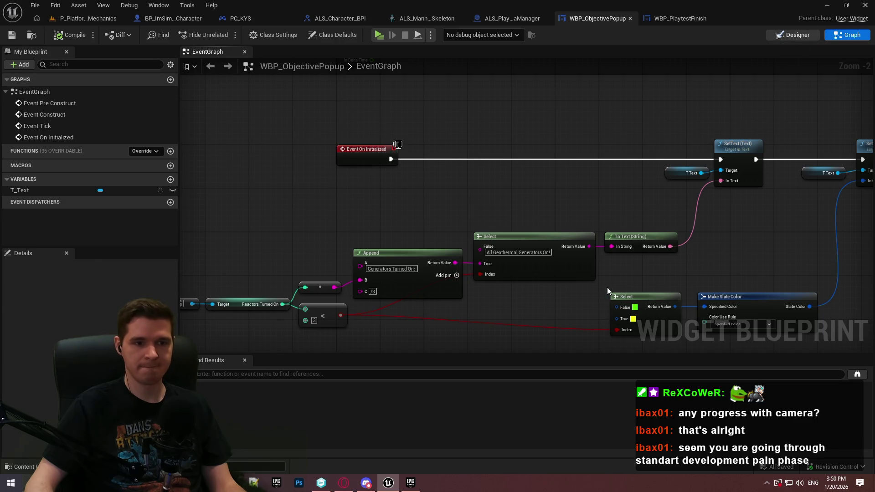
{"action": "scroll", "coordinate": [289, 145], "scroll_direction": "down", "scroll_amount": 2}
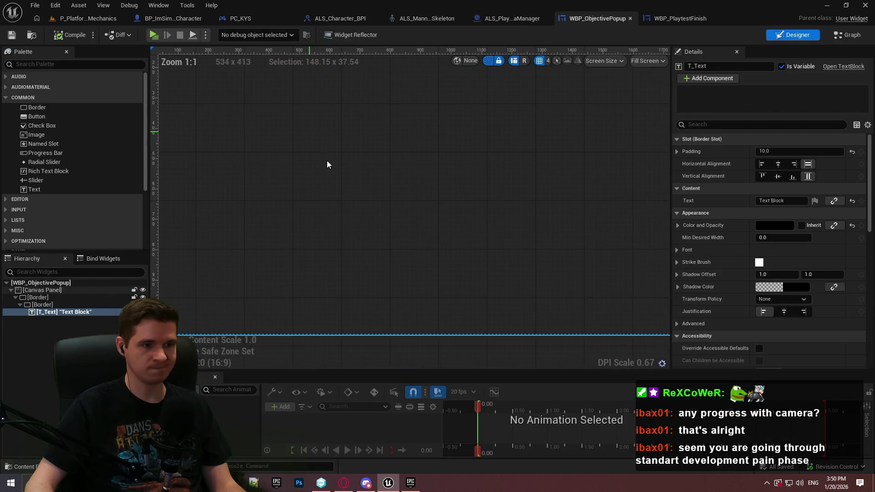
- Create a new widget animation with a Render Opacity track on the outer border
{"action": "left_click", "coordinate": [40, 299]}
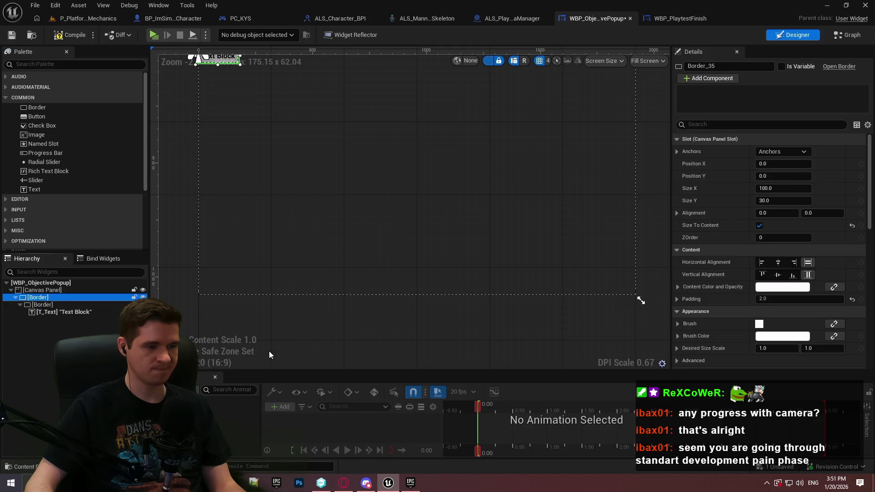
{"action": "key", "text": "Home"}
{"action": "scroll", "coordinate": [313, 230], "scroll_direction": "up", "scroll_amount": 3}
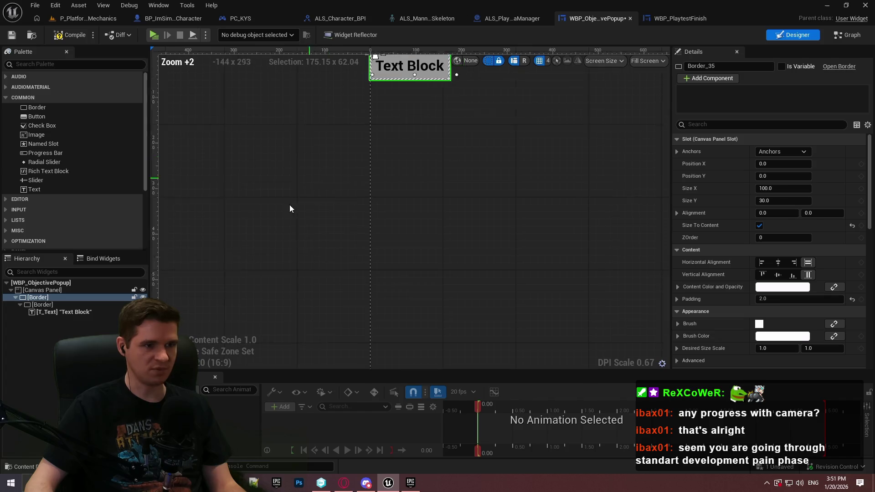
{"action": "left_click", "coordinate": [180, 389]}
{"action": "left_click", "coordinate": [282, 406]}
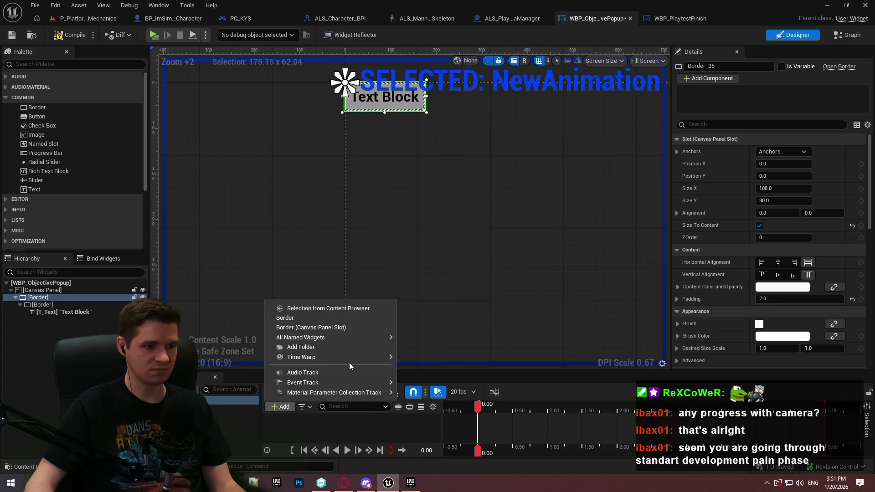
{"action": "left_click", "coordinate": [294, 319]}
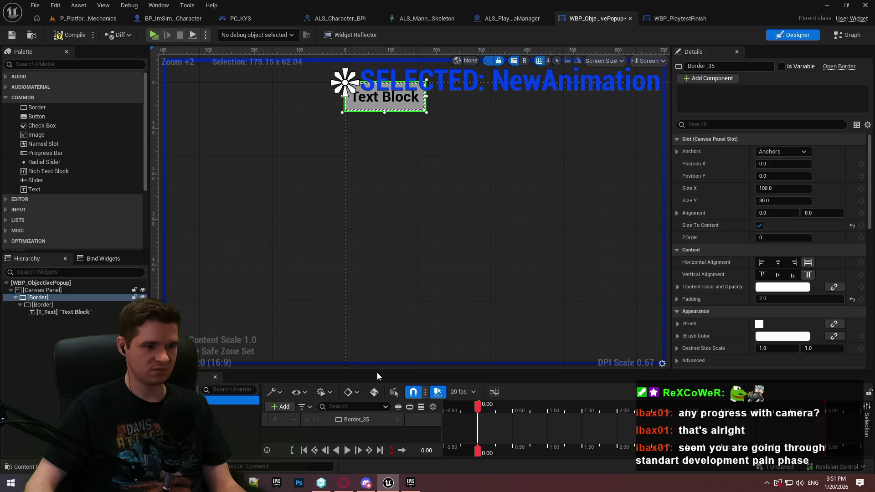
{"action": "left_click_drag", "start_coordinate": [396, 371], "coordinate": [410, 294]}
{"action": "left_click", "coordinate": [398, 341]}
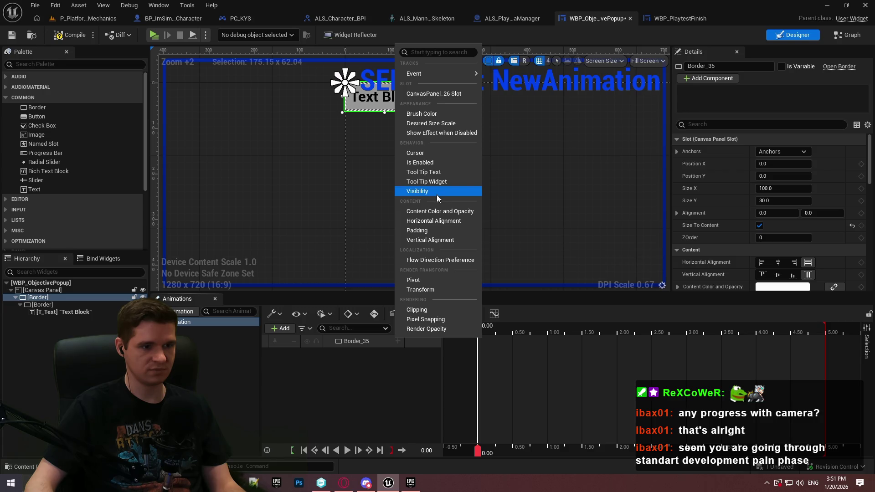
{"action": "left_click", "coordinate": [420, 328]}
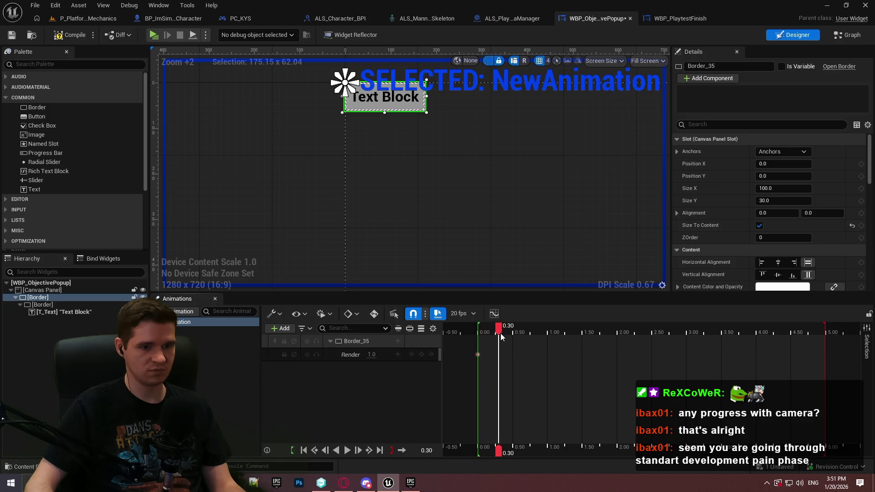
- Key Render Opacity at 4.00 s and set it to 0 at 5.00 s, then scrub the fade
{"action": "left_click", "coordinate": [657, 349]}
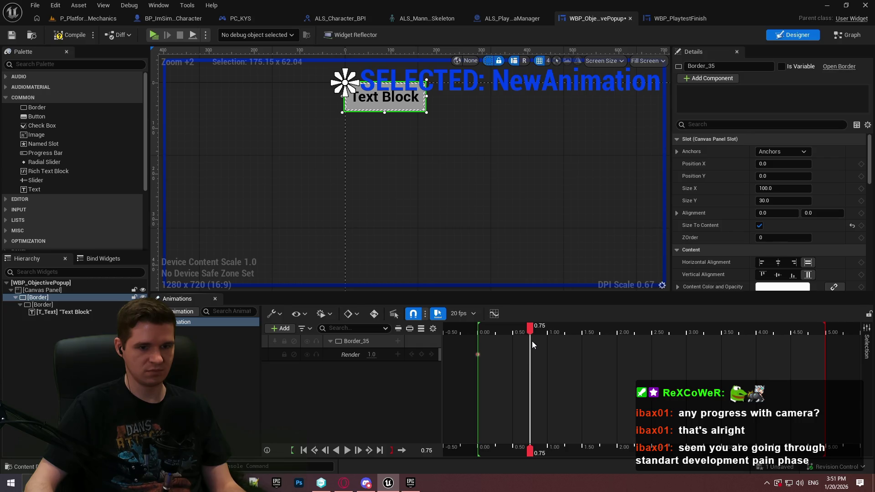
{"action": "left_click_drag", "start_coordinate": [532, 341], "coordinate": [848, 352]}
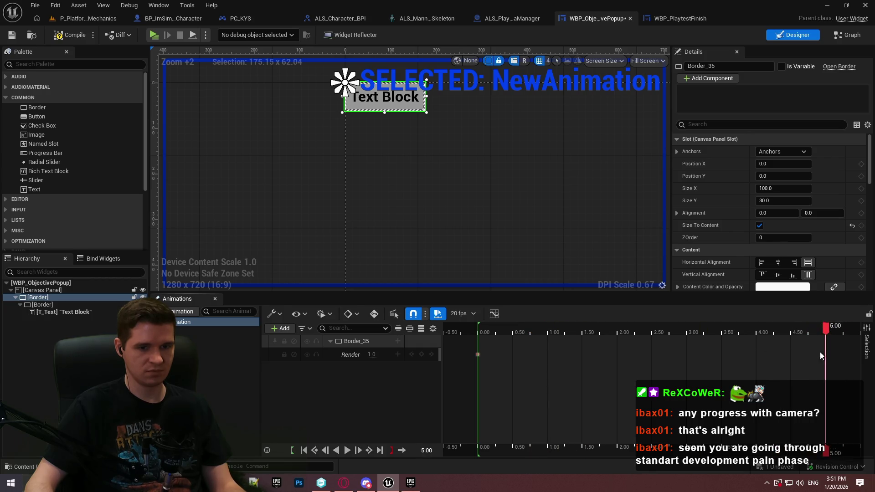
{"action": "left_click_drag", "start_coordinate": [758, 354], "coordinate": [755, 354]}
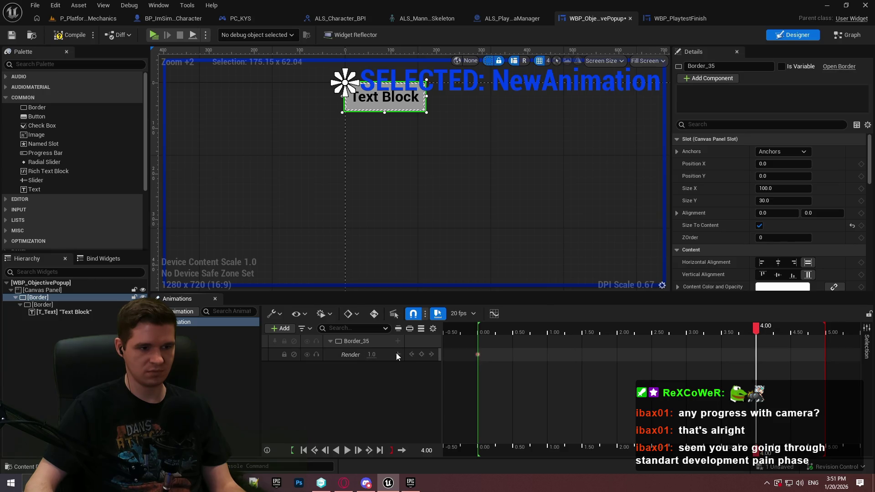
{"action": "left_click", "coordinate": [421, 354]}
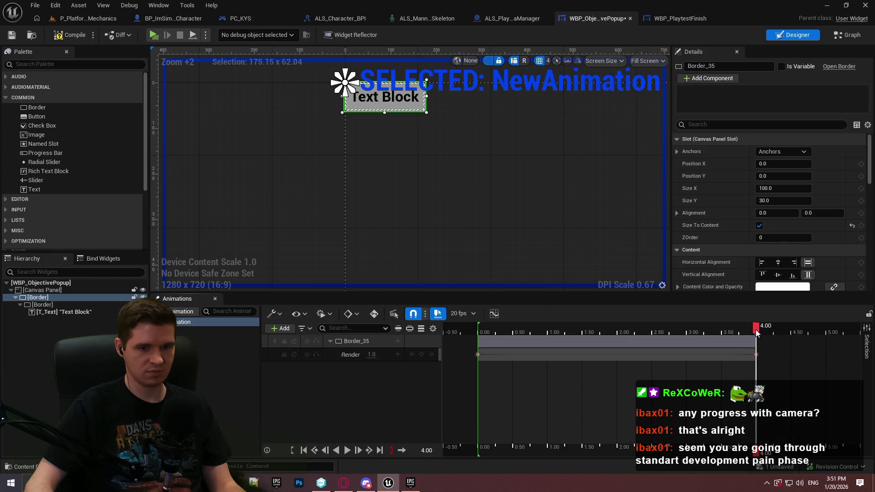
{"action": "left_click", "coordinate": [422, 355]}
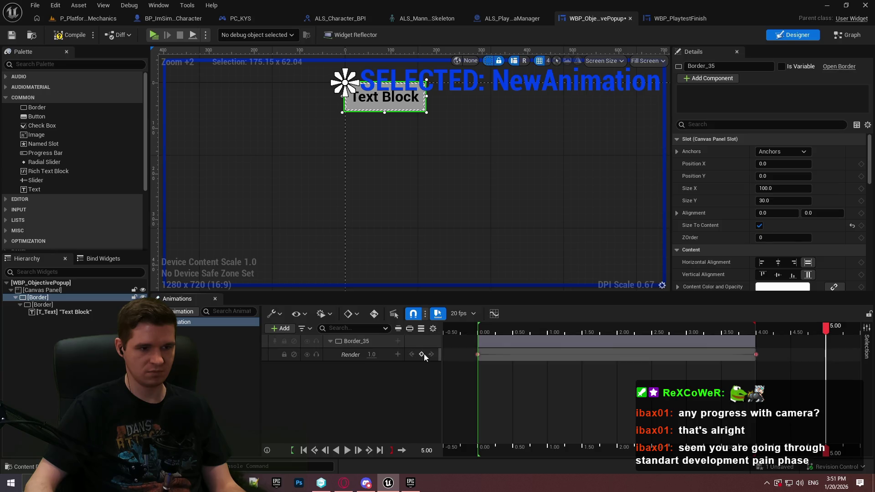
{"action": "type", "text": "0"}
{"action": "key", "text": "Return"}
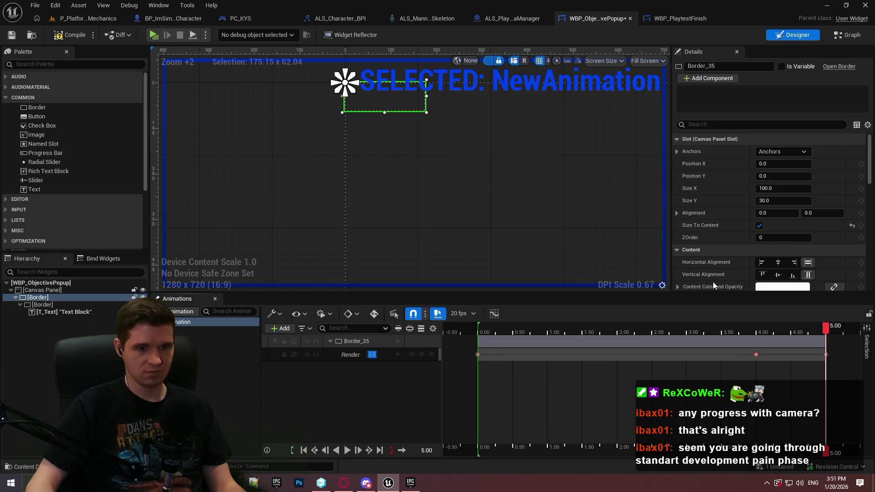
{"action": "mouse_move", "coordinate": [833, 326]}
{"action": "left_mouse_down"}
{"action": "mouse_move", "coordinate": [455, 325]}
{"action": "mouse_move", "coordinate": [478, 326]}
{"action": "left_mouse_up"}
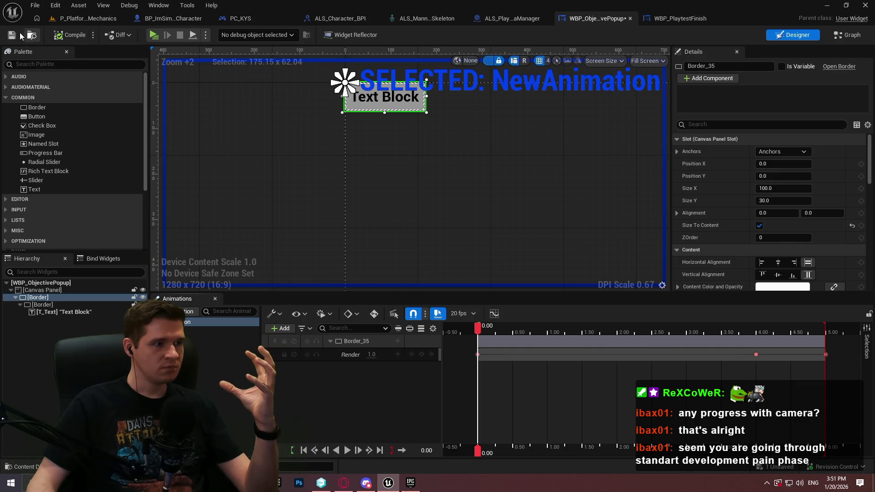
- Save the widget and rename the animation to SpawnAnimation
{"action": "left_click", "coordinate": [219, 322]}
{"action": "key", "text": "ctrl+s"}
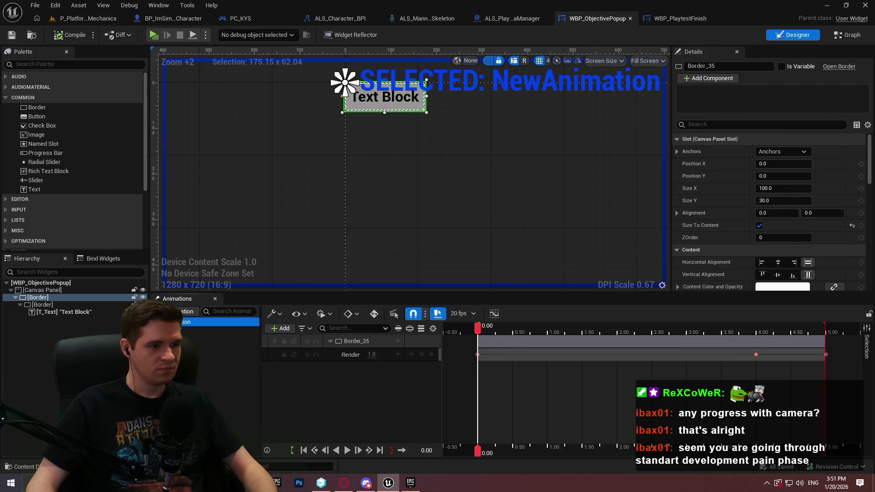
{"action": "key", "text": "F2"}
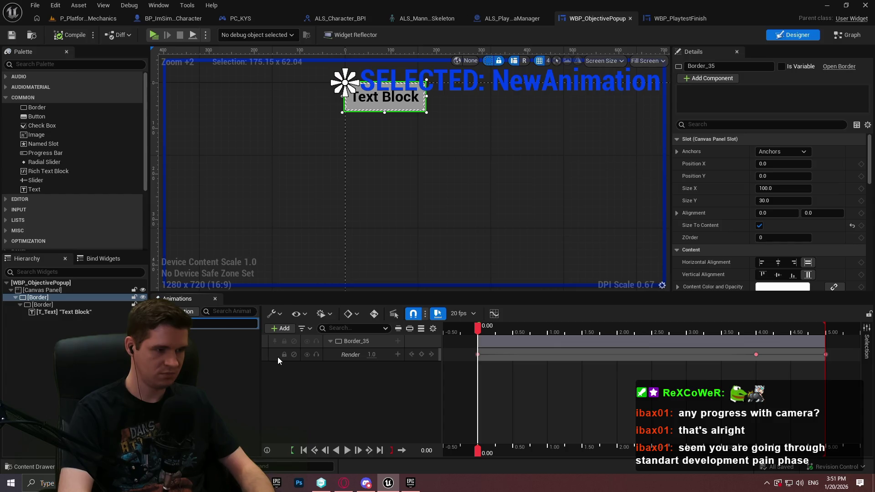
{"action": "type", "text": "SpawnAnimation"}
{"action": "key", "text": "Return"}
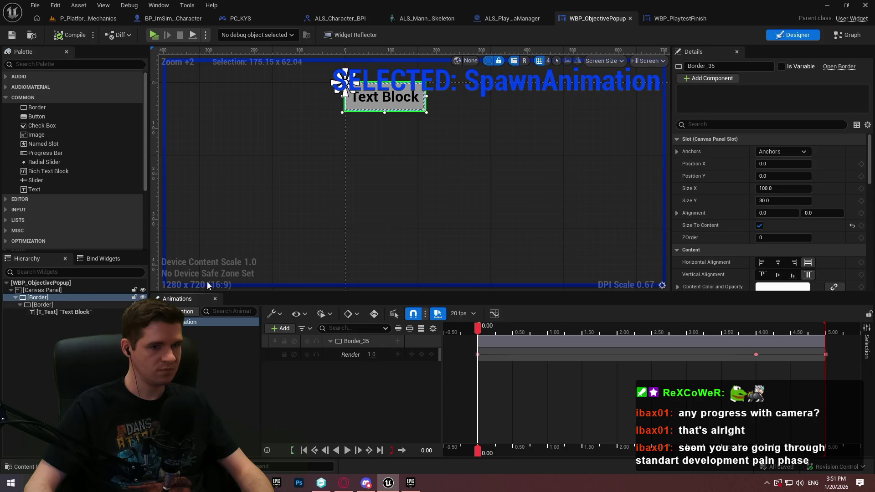
- Set the border's Brush Color to black and switch to the Graph view
{"action": "scroll", "coordinate": [764, 265], "scroll_direction": "down", "scroll_amount": 2}
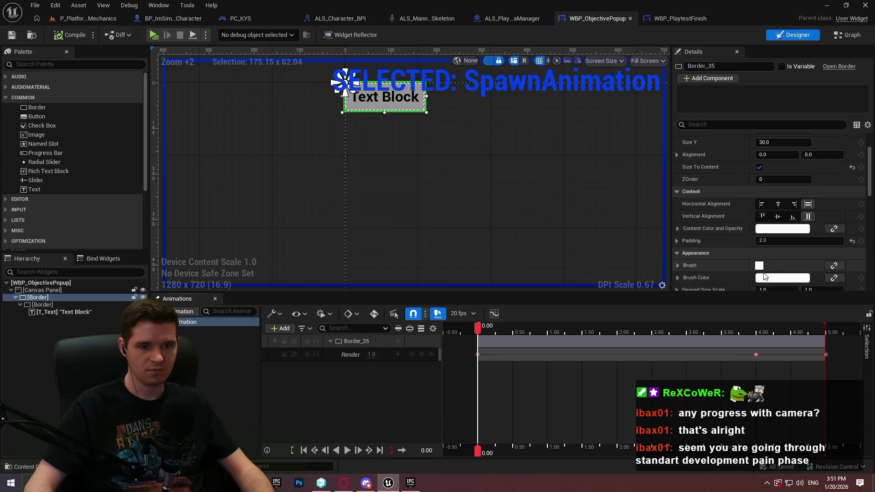
{"action": "left_click", "coordinate": [765, 276]}
{"action": "left_click_drag", "start_coordinate": [692, 275], "coordinate": [690, 325]}
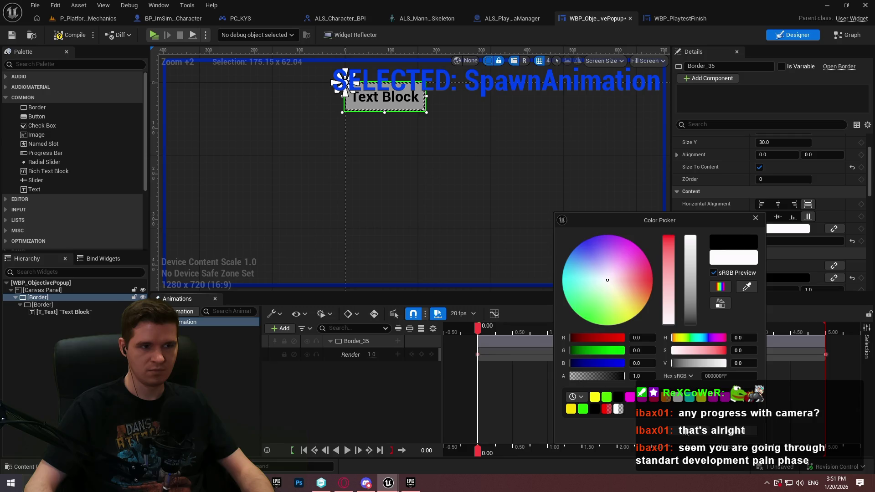
{"action": "left_click", "coordinate": [755, 218]}
{"action": "left_click", "coordinate": [839, 40]}
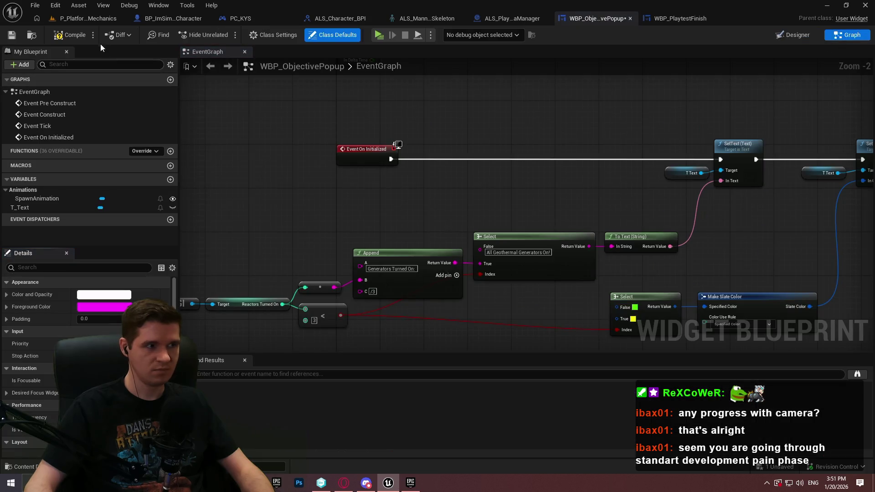
- Add a SpawnAnimation getter and a Play Animation node for it
{"action": "scroll", "coordinate": [201, 181], "scroll_direction": "down", "scroll_amount": 2}
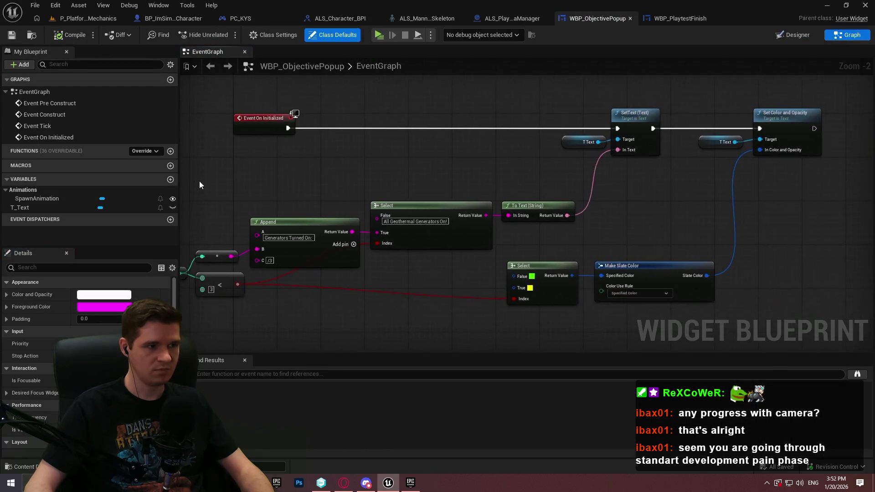
{"action": "mouse_move", "coordinate": [36, 198]}
{"action": "left_mouse_down"}
{"action": "mouse_move", "coordinate": [685, 177]}
{"action": "mouse_move", "coordinate": [610, 130]}
{"action": "mouse_move", "coordinate": [720, 174]}
{"action": "left_mouse_up"}
{"action": "left_click", "coordinate": [613, 195]}
{"action": "scroll", "coordinate": [633, 174], "scroll_direction": "up", "scroll_amount": 2}
{"action": "type", "text": "play anim"}
{"action": "key", "text": "Return"}
- Add Bind to Animation Event on SpawnAnimation's Finished event, running after Set Color and Opacity
{"action": "left_click_drag", "start_coordinate": [622, 176], "coordinate": [641, 155]}
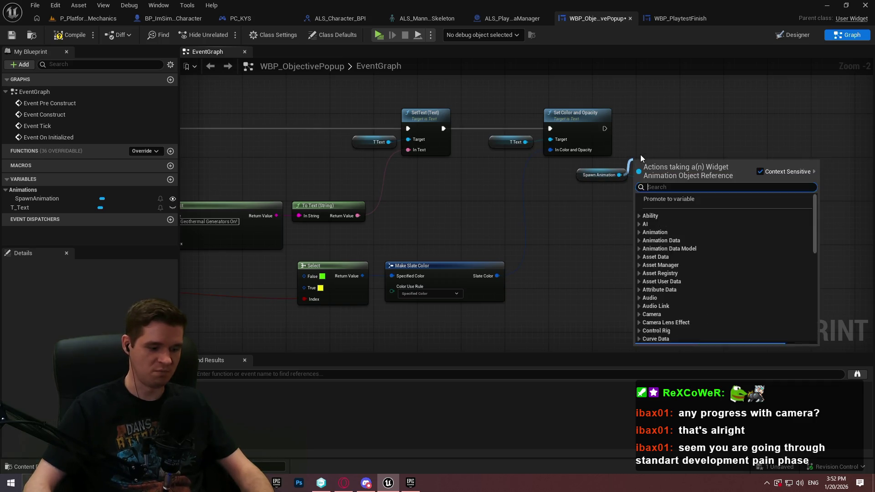
{"action": "type", "text": "bind event"}
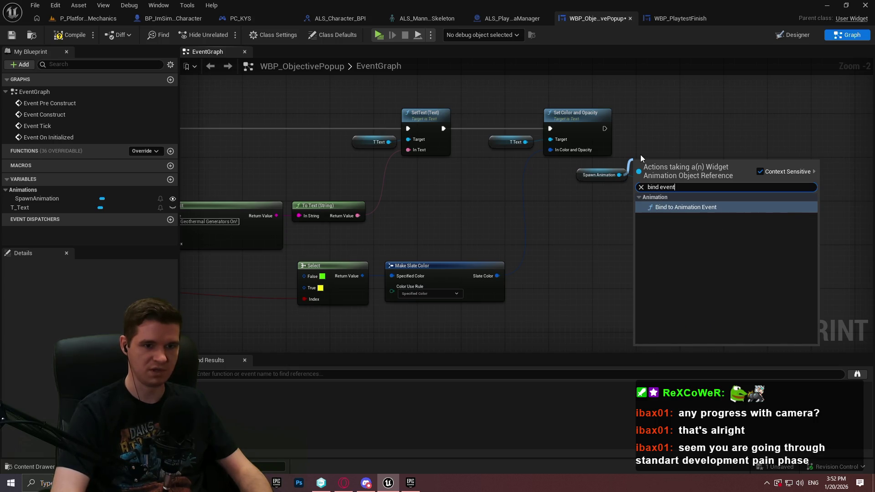
{"action": "key", "text": "Return"}
{"action": "mouse_move", "coordinate": [744, 194]}
{"action": "left_mouse_down"}
{"action": "mouse_move", "coordinate": [604, 231]}
{"action": "mouse_move", "coordinate": [761, 205]}
{"action": "left_mouse_up"}
{"action": "scroll", "coordinate": [604, 230], "scroll_direction": "up", "scroll_amount": 2}
{"action": "left_click", "coordinate": [515, 275]}
{"action": "left_click", "coordinate": [488, 297]}
{"action": "left_click_drag", "start_coordinate": [501, 191], "coordinate": [565, 124]}
{"action": "left_click_drag", "start_coordinate": [422, 141], "coordinate": [530, 142]}
- Bind a custom event named Die that calls Remove from Parent
{"action": "left_click_drag", "start_coordinate": [537, 192], "coordinate": [463, 295]}
{"action": "type", "text": "custom"}
{"action": "key", "text": "Return"}
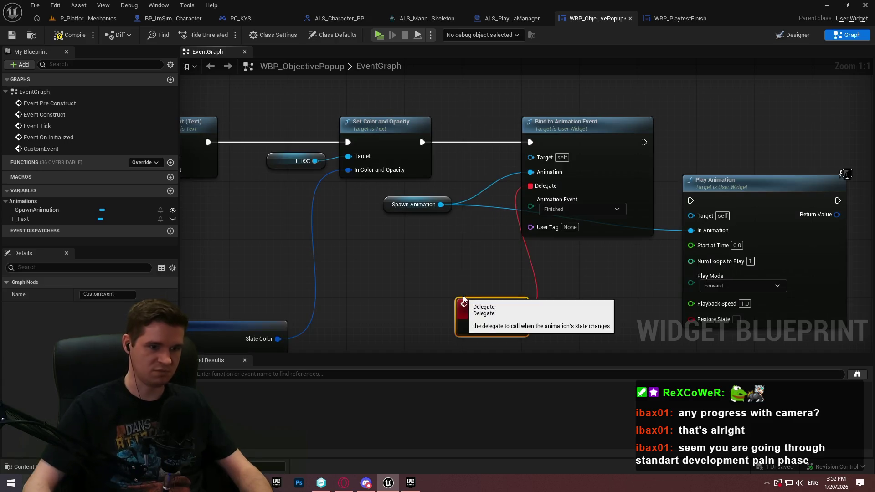
{"action": "type", "text": "Die"}
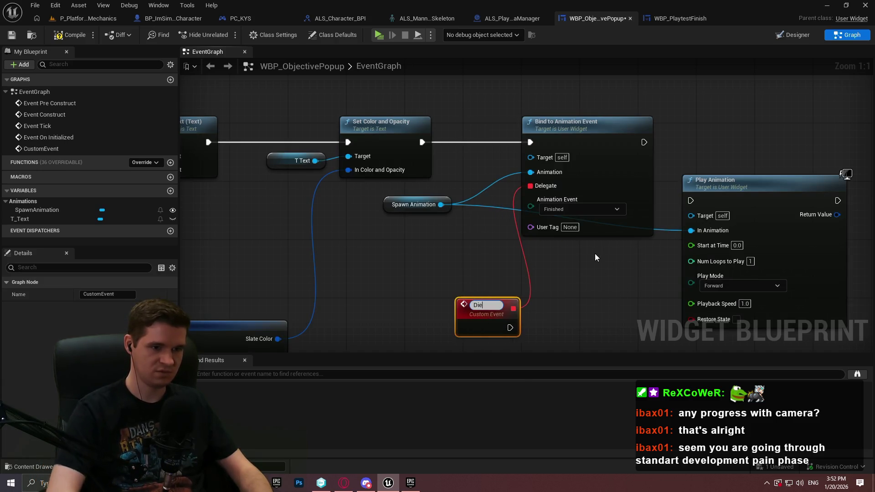
{"action": "key", "text": "Return"}
{"action": "left_click", "coordinate": [505, 273]}
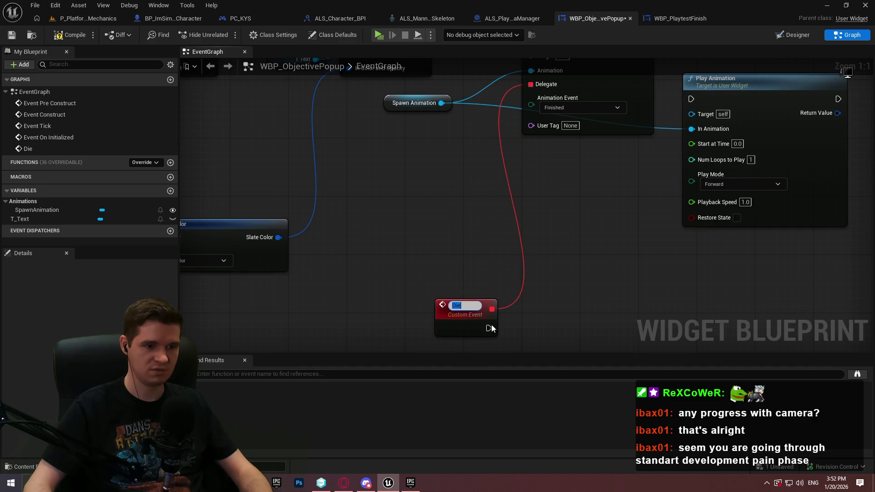
{"action": "left_click_drag", "start_coordinate": [489, 324], "coordinate": [600, 302]}
{"action": "type", "text": "remove from pa"}
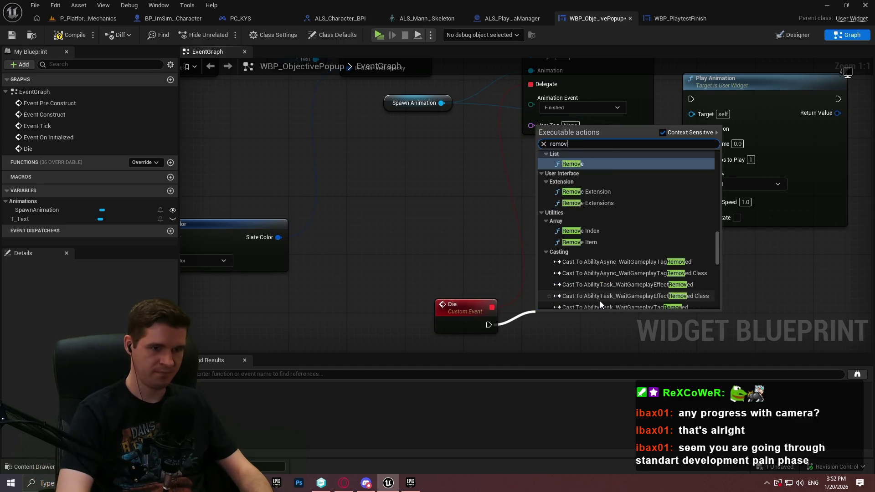
{"action": "key", "text": "Return"}
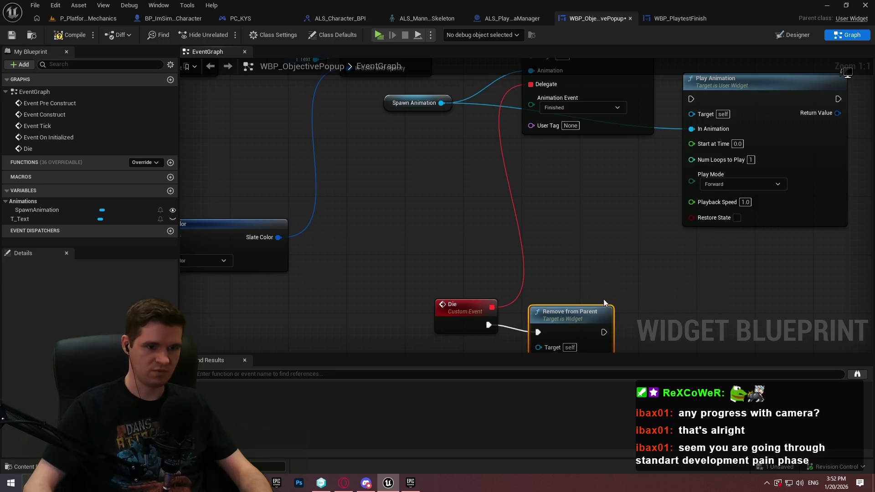
- Place Play Animation next to the Bind node and run it after Bind
{"action": "mouse_move", "coordinate": [659, 266]}
{"action": "left_mouse_down"}
{"action": "mouse_move", "coordinate": [575, 349]}
{"action": "mouse_move", "coordinate": [575, 335]}
{"action": "left_mouse_up"}
{"action": "left_click_drag", "start_coordinate": [401, 208], "coordinate": [455, 194]}
{"action": "mouse_move", "coordinate": [623, 229]}
{"action": "left_mouse_down"}
{"action": "mouse_move", "coordinate": [608, 156]}
{"action": "mouse_move", "coordinate": [657, 210]}
{"action": "mouse_move", "coordinate": [676, 132]}
{"action": "left_mouse_up"}
{"action": "left_click", "coordinate": [692, 121]}
{"action": "mouse_move", "coordinate": [672, 286]}
{"action": "left_mouse_down"}
{"action": "mouse_move", "coordinate": [660, 256]}
{"action": "mouse_move", "coordinate": [606, 273]}
{"action": "left_mouse_up"}
- Tuck the Die and Remove from Parent nodes below, save, and return to the P_PlatformingMechanics level
{"action": "left_click_drag", "start_coordinate": [401, 269], "coordinate": [573, 330]}
{"action": "scroll", "coordinate": [676, 223], "scroll_direction": "down", "scroll_amount": 3}
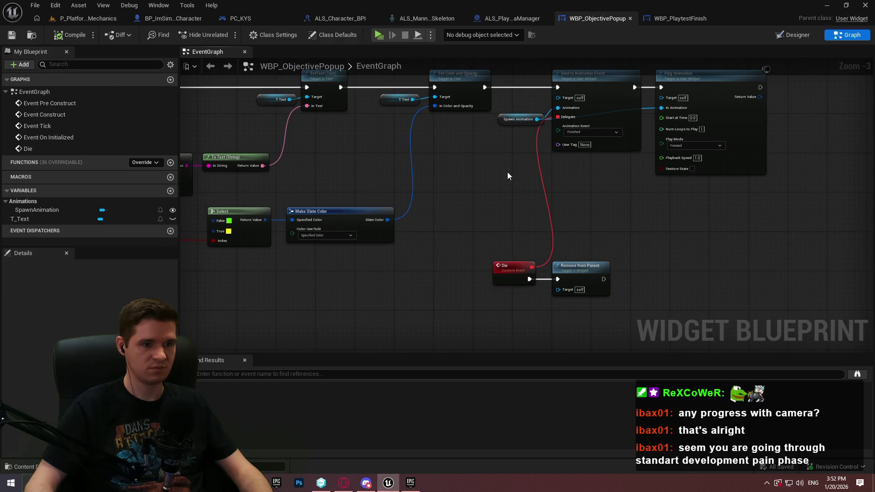
{"action": "scroll", "coordinate": [615, 215], "scroll_direction": "down", "scroll_amount": 2}
{"action": "left_click", "coordinate": [567, 240]}
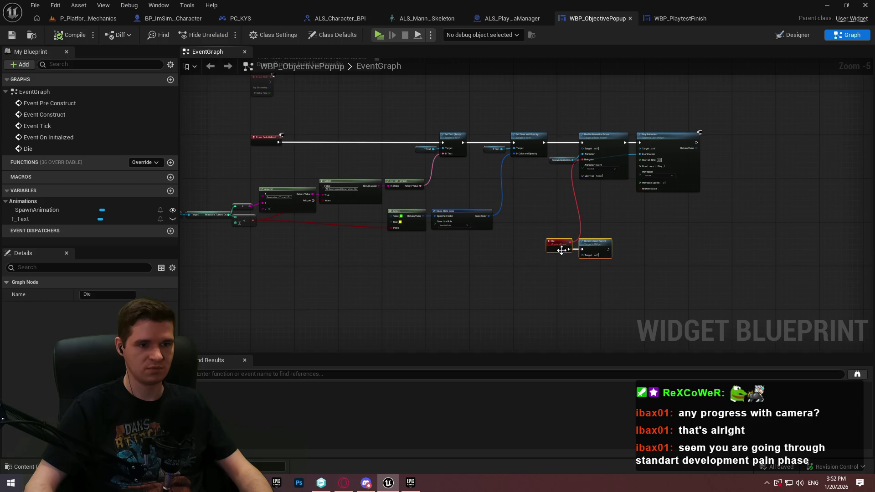
{"action": "left_click_drag", "start_coordinate": [567, 240], "coordinate": [508, 305]}
{"action": "left_click", "coordinate": [614, 225]}
{"action": "scroll", "coordinate": [449, 211], "scroll_direction": "up", "scroll_amount": 2}
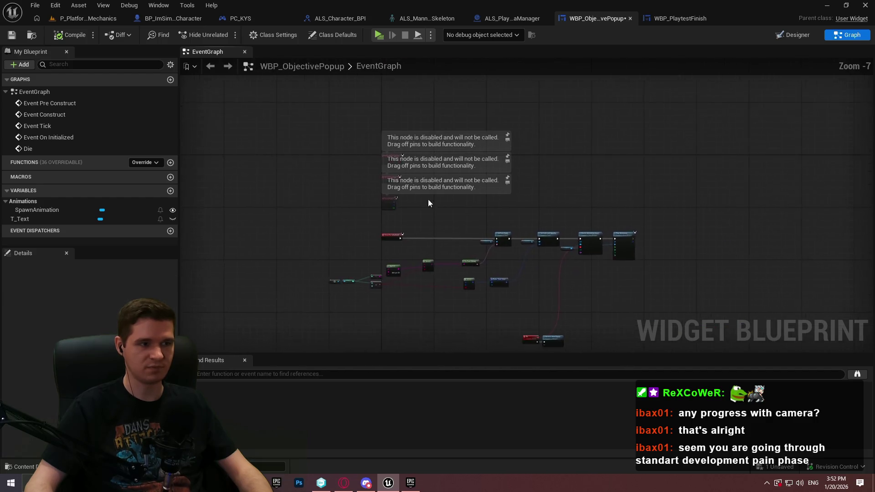
{"action": "left_click", "coordinate": [10, 36]}
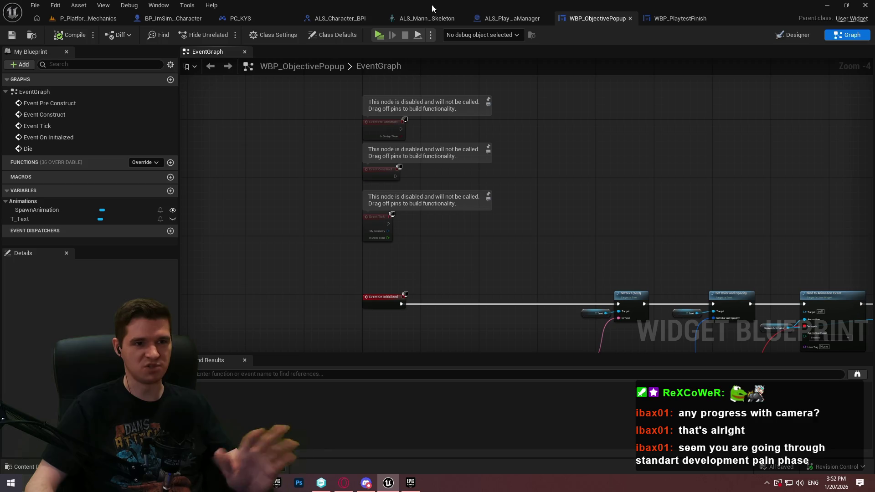
{"action": "left_click", "coordinate": [77, 18]}
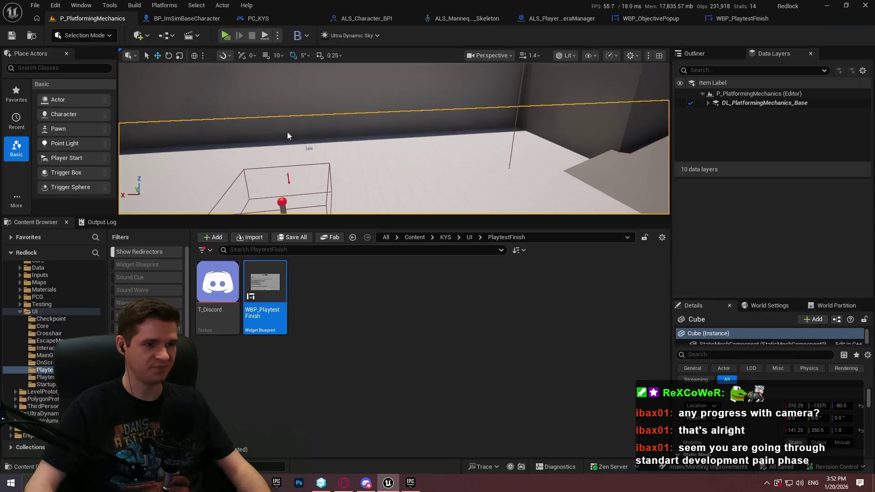
- Browse up to the KYS folder, return to the WBP_ObjectivePopup designer and select its canvas panel
{"action": "left_click", "coordinate": [444, 237]}
{"action": "left_click", "coordinate": [226, 365]}
{"action": "left_click_drag", "start_coordinate": [332, 327], "coordinate": [265, 369]}
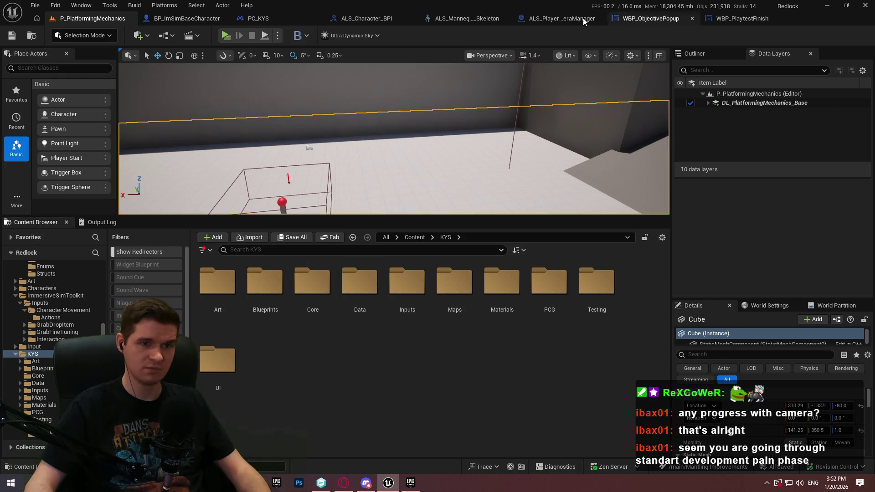
{"action": "left_click", "coordinate": [669, 23]}
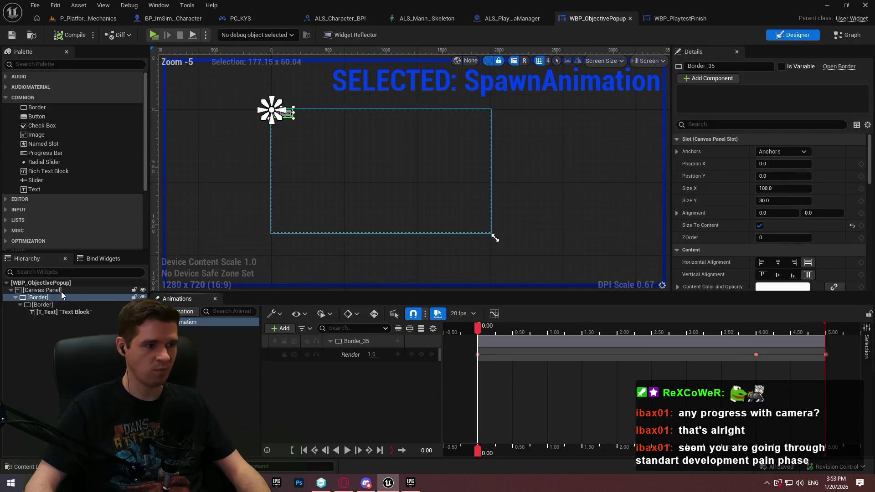
{"action": "left_click", "coordinate": [61, 290]}
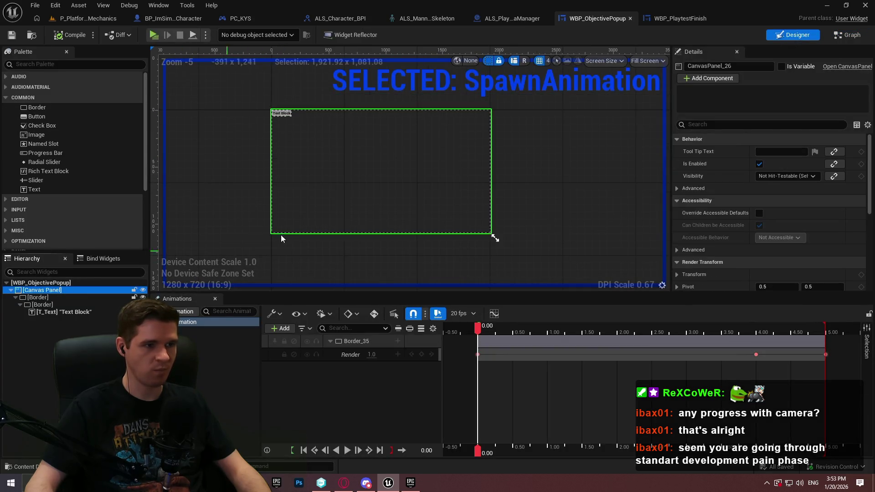
- Anchor the popup's Border to the top-right corner and adjust its Position X
{"action": "scroll", "coordinate": [281, 236], "scroll_direction": "up", "scroll_amount": 2}
{"action": "left_click", "coordinate": [39, 298]}
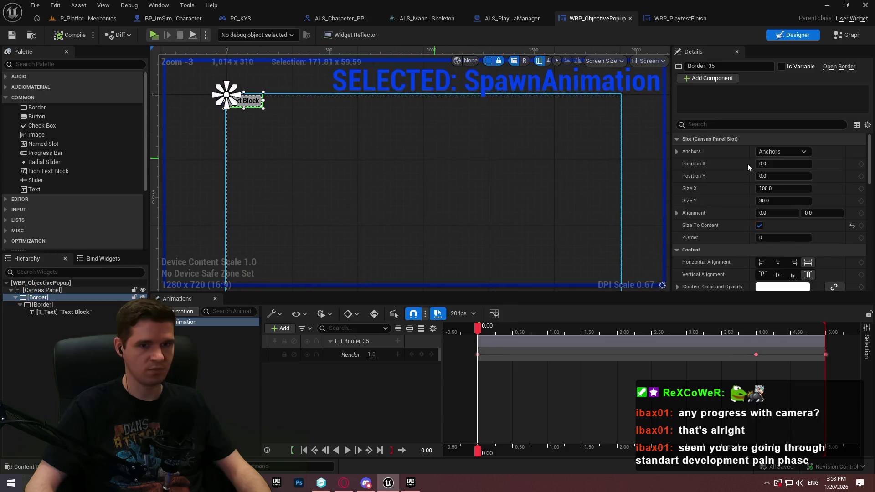
{"action": "left_click", "coordinate": [805, 152]}
{"action": "left_click", "coordinate": [820, 177]}
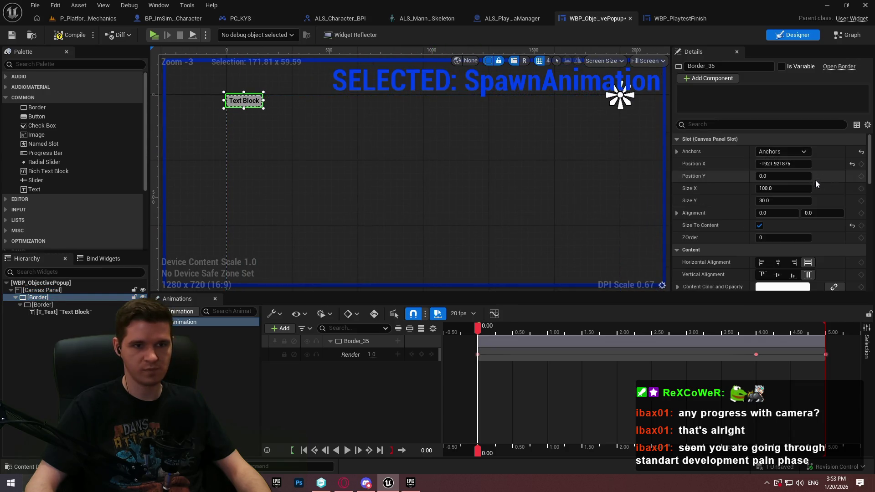
{"action": "left_click", "coordinate": [790, 164]}
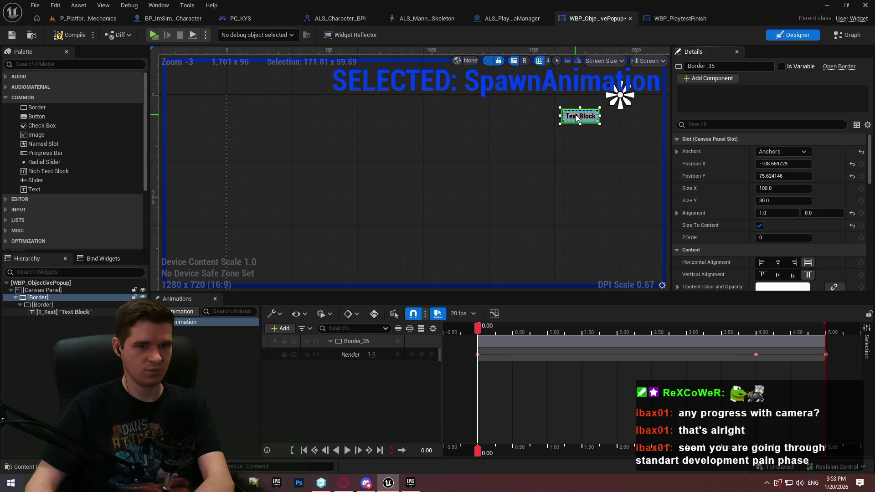
- Check the T_Text block and canvas panel, turn on dashed widget outlines, and save
{"action": "scroll", "coordinate": [592, 135], "scroll_direction": "up", "scroll_amount": 2}
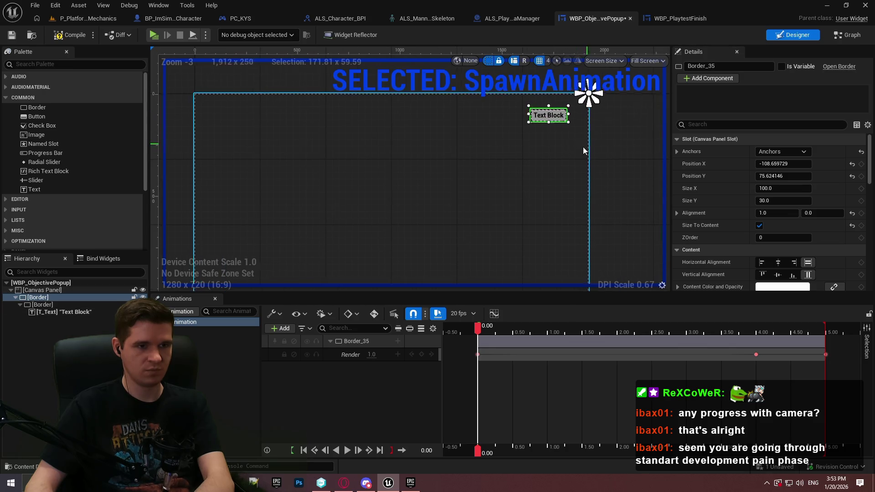
{"action": "left_click", "coordinate": [538, 116]}
{"action": "scroll", "coordinate": [542, 127], "scroll_direction": "up", "scroll_amount": 4}
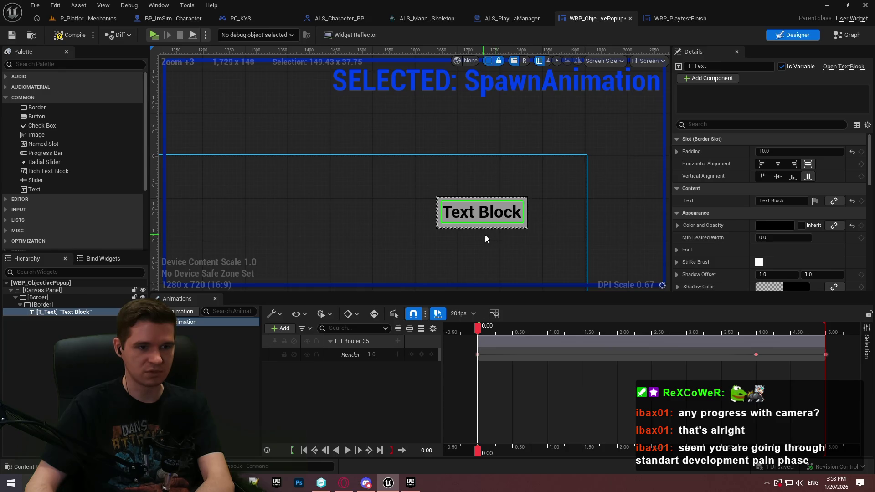
{"action": "scroll", "coordinate": [519, 166], "scroll_direction": "down", "scroll_amount": 4}
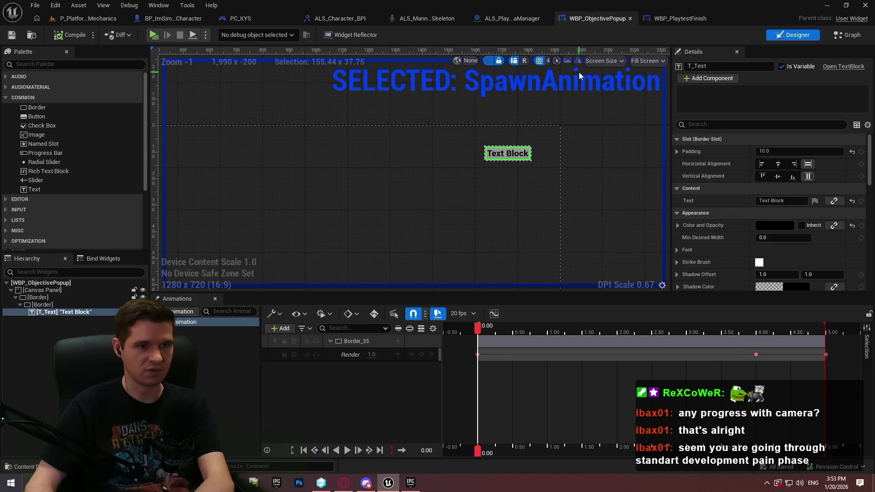
{"action": "left_click", "coordinate": [601, 194]}
{"action": "scroll", "coordinate": [488, 188], "scroll_direction": "up", "scroll_amount": 7}
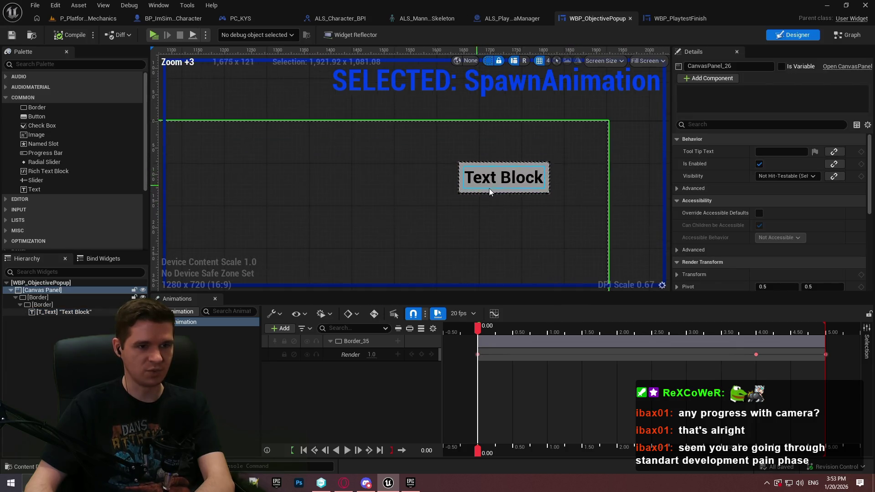
{"action": "scroll", "coordinate": [491, 225], "scroll_direction": "down", "scroll_amount": 4}
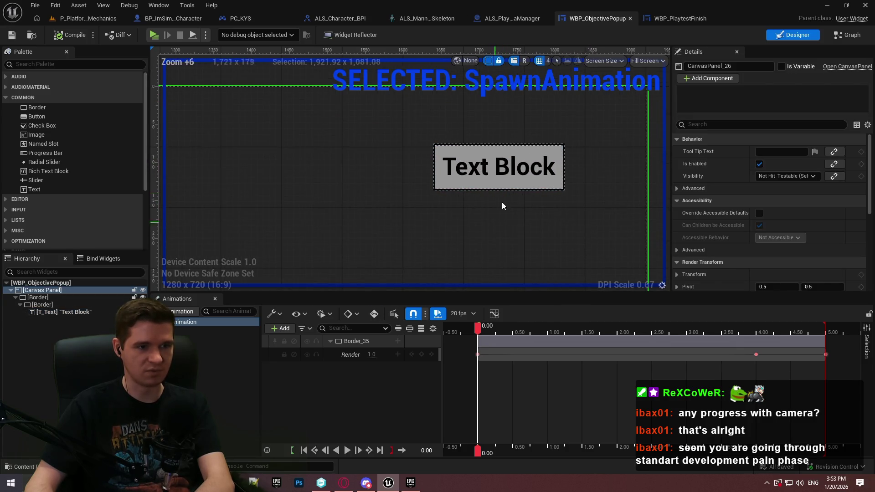
{"action": "left_click", "coordinate": [489, 62]}
{"action": "scroll", "coordinate": [562, 141], "scroll_direction": "down", "scroll_amount": 4}
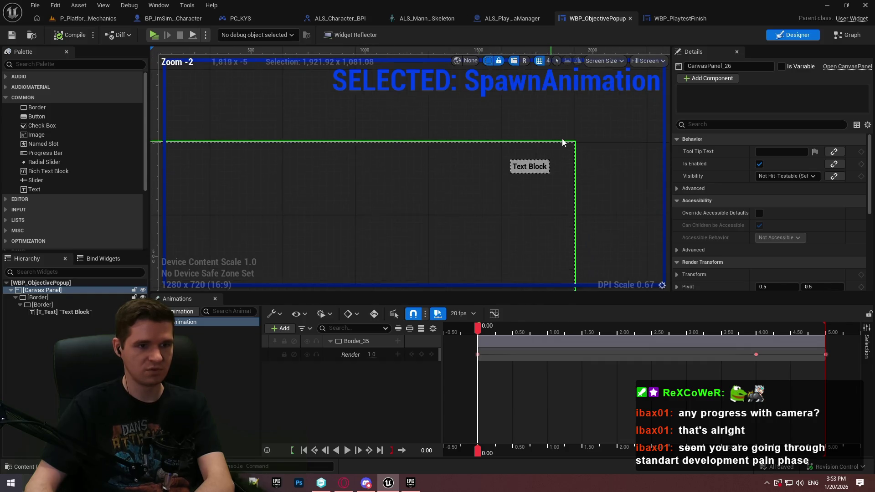
{"action": "left_click", "coordinate": [610, 135]}
{"action": "left_click", "coordinate": [12, 35]}
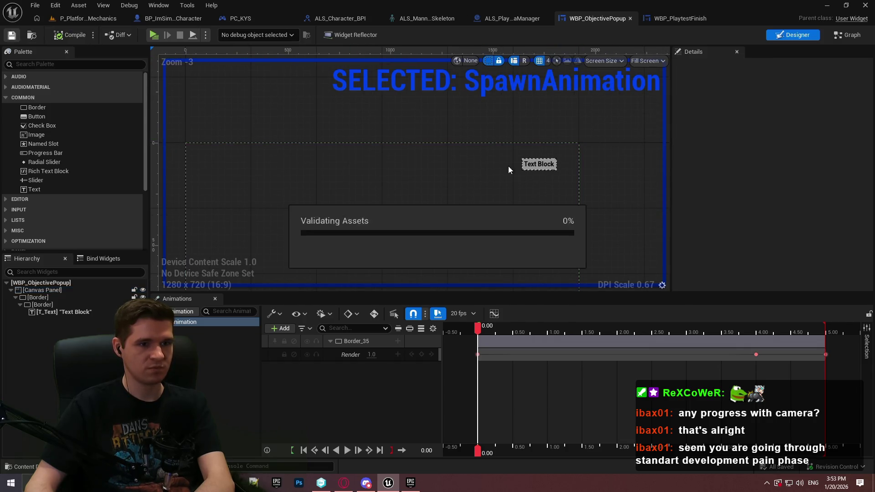
- Set the root WBP_ObjectivePopup Visibility to Not Hit-Testable (Self & All Children) and save
{"action": "left_click", "coordinate": [43, 291]}
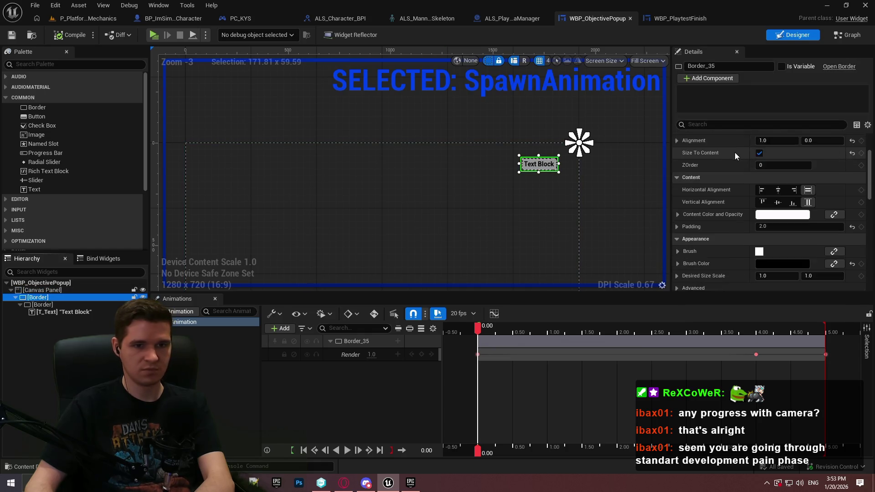
{"action": "left_click", "coordinate": [102, 283]}
{"action": "scroll", "coordinate": [807, 126], "scroll_direction": "down", "scroll_amount": 5}
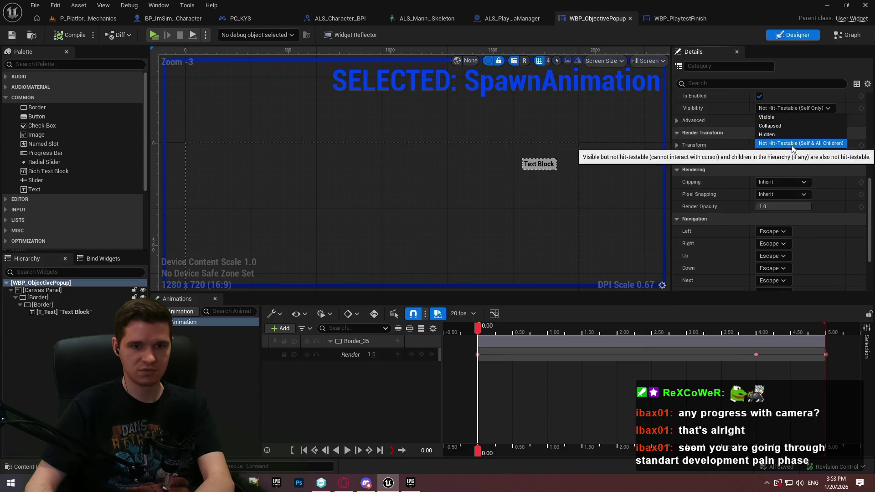
{"action": "left_click", "coordinate": [793, 144]}
{"action": "left_click", "coordinate": [16, 36]}
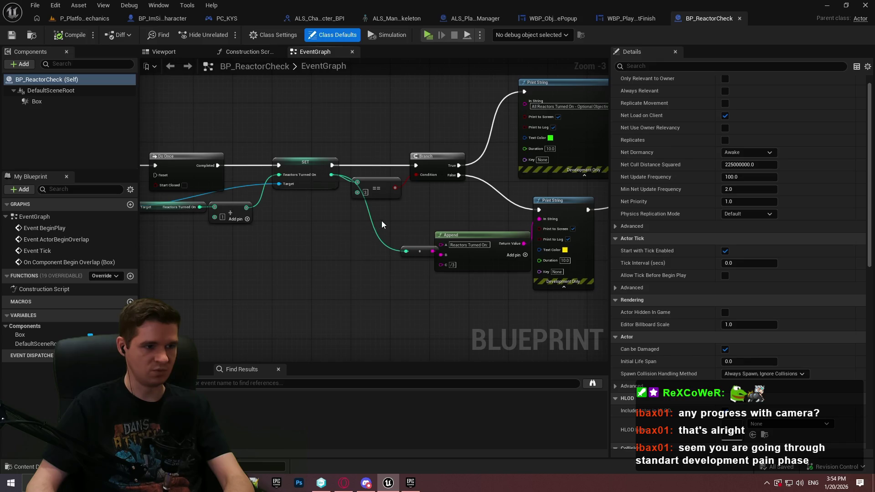
- Delete the Branch, Print String and Append nodes and add a Create Widget node after SET
{"action": "left_click_drag", "start_coordinate": [406, 188], "coordinate": [287, 239]}
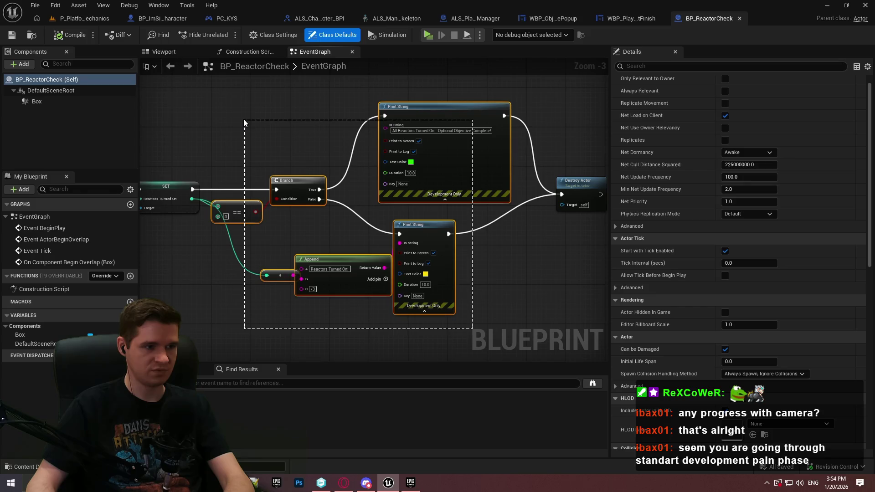
{"action": "key", "text": "Delete"}
{"action": "scroll", "coordinate": [381, 175], "scroll_direction": "up", "scroll_amount": 3}
{"action": "mouse_move", "coordinate": [381, 175]}
{"action": "left_mouse_down"}
{"action": "mouse_move", "coordinate": [538, 175]}
{"action": "mouse_move", "coordinate": [304, 189]}
{"action": "mouse_move", "coordinate": [413, 200]}
{"action": "left_mouse_up"}
{"action": "left_click_drag", "start_coordinate": [370, 174], "coordinate": [462, 176]}
{"action": "type", "text": "create widget"}
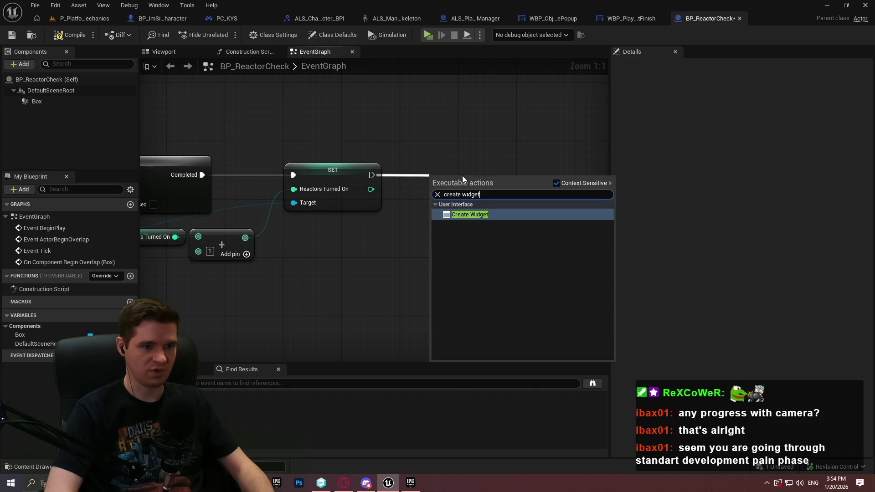
{"action": "key", "text": "Return"}
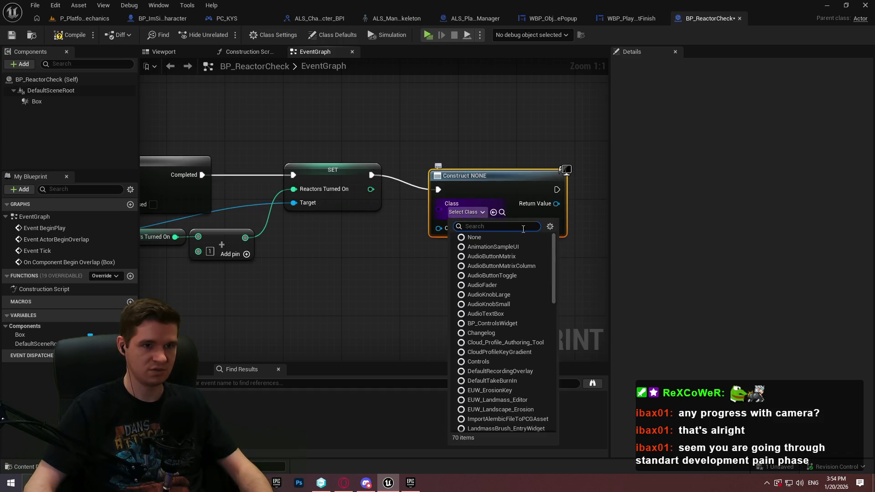
- Set Create Widget's class to WBP_ObjectivePopup and pass its result to Add to Viewport
{"action": "type", "text": "pop"}
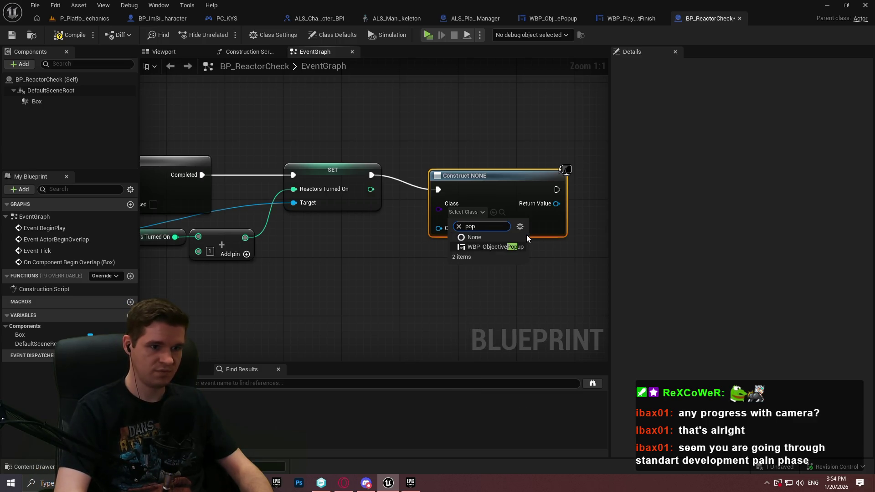
{"action": "left_click", "coordinate": [480, 247]}
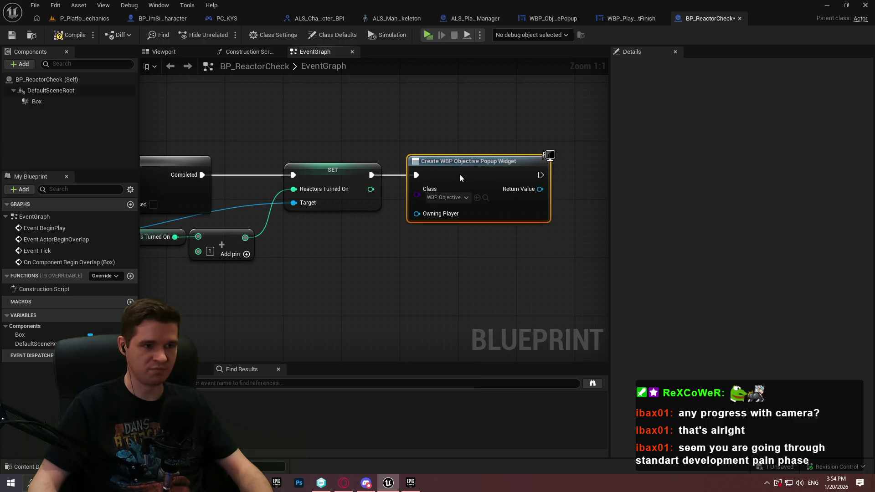
{"action": "left_click_drag", "start_coordinate": [435, 206], "coordinate": [460, 198]}
{"action": "type", "text": "add "}
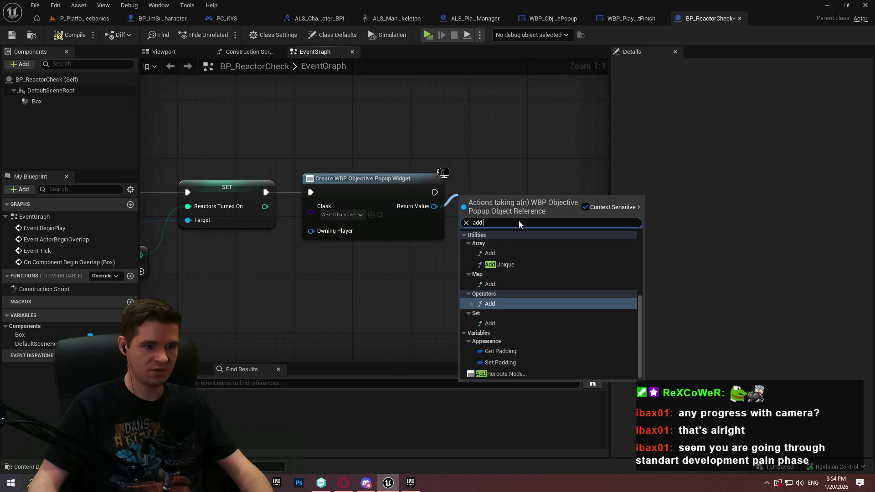
{"action": "type", "text": "to vi"}
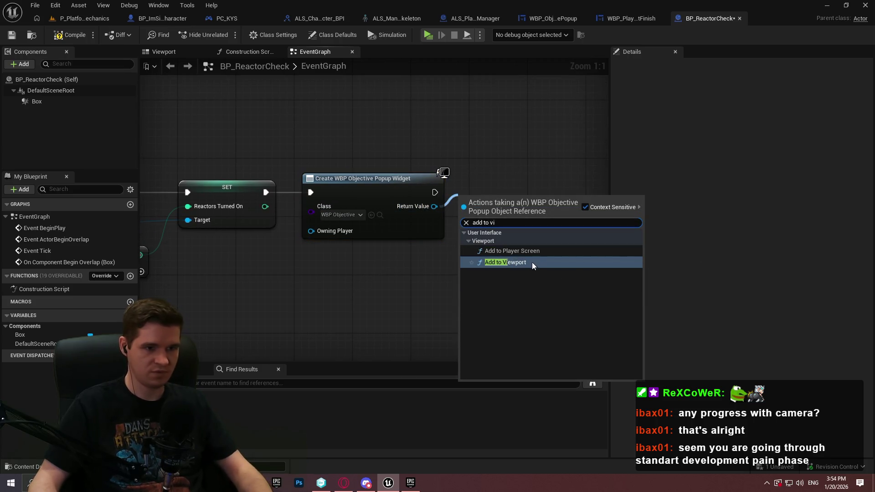
{"action": "left_click", "coordinate": [532, 261]}
- Run Destroy Actor after Add to Viewport, then save and check out BP_ReactorCheck
{"action": "mouse_move", "coordinate": [534, 191]}
{"action": "left_mouse_down"}
{"action": "mouse_move", "coordinate": [492, 255]}
{"action": "mouse_move", "coordinate": [592, 187]}
{"action": "mouse_move", "coordinate": [522, 188]}
{"action": "left_mouse_up"}
{"action": "left_click_drag", "start_coordinate": [518, 175], "coordinate": [319, 167]}
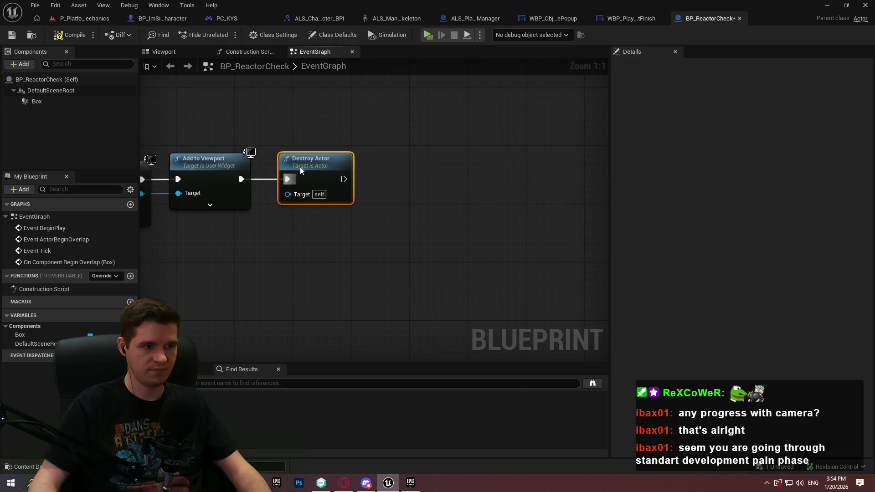
{"action": "left_click_drag", "start_coordinate": [342, 285], "coordinate": [459, 302]}
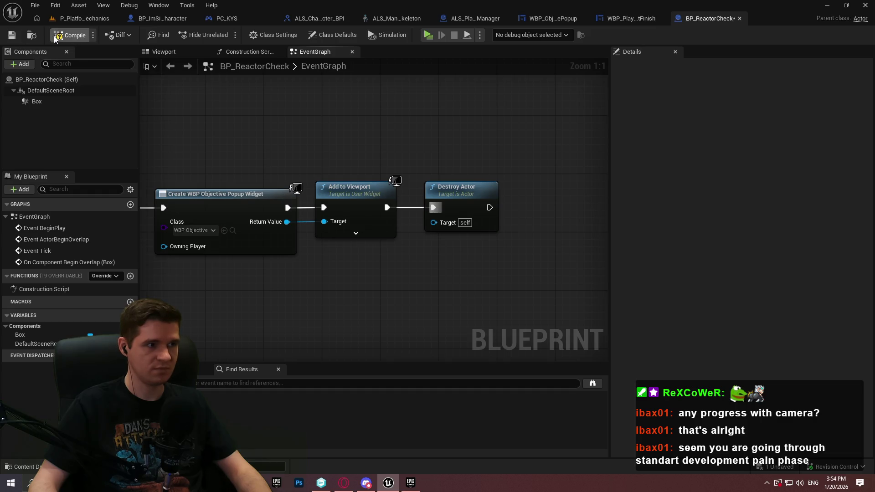
{"action": "left_click", "coordinate": [11, 38]}
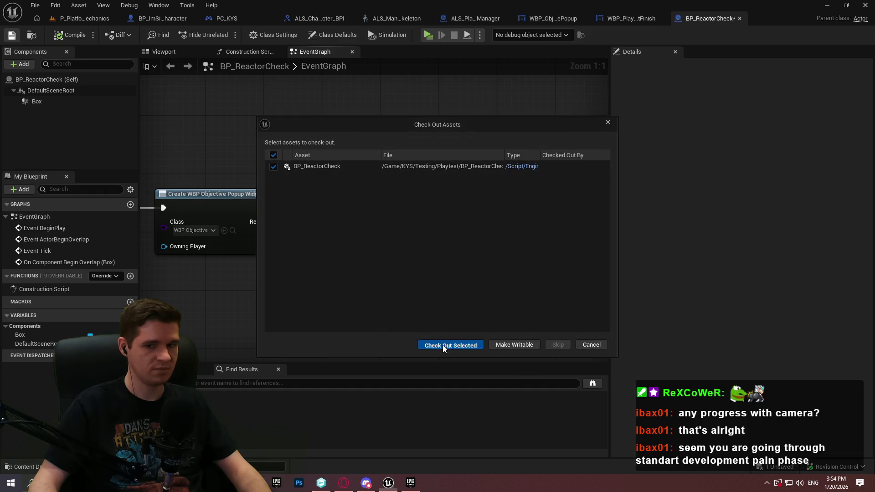
{"action": "left_click", "coordinate": [444, 349]}
{"action": "scroll", "coordinate": [283, 142], "scroll_direction": "down", "scroll_amount": 3}
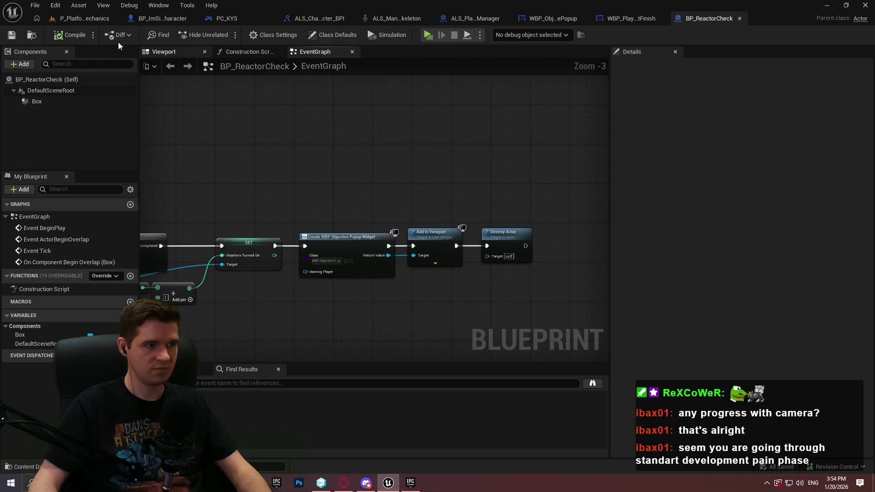
- Switch to the level editor and open the Redlock map from KYS > Maps
{"action": "left_click", "coordinate": [70, 20]}
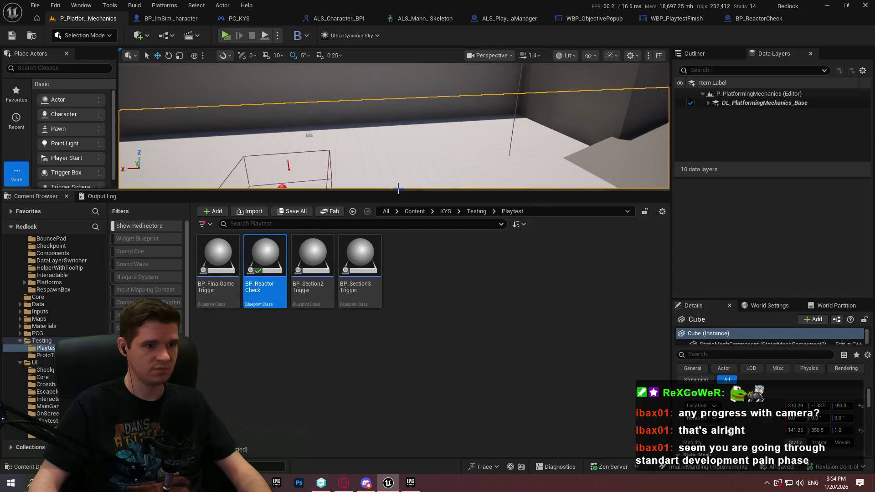
{"action": "left_click_drag", "start_coordinate": [398, 188], "coordinate": [411, 291]}
{"action": "left_click", "coordinate": [445, 312]}
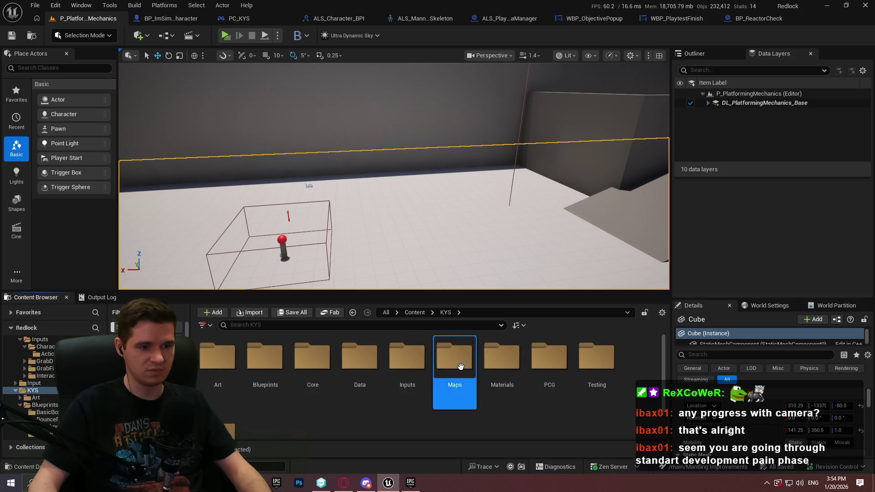
{"action": "double_click", "coordinate": [475, 383]}
{"action": "scroll", "coordinate": [320, 366], "scroll_direction": "down", "scroll_amount": 2}
{"action": "left_click", "coordinate": [264, 392]}
{"action": "double_click", "coordinate": [265, 392]}
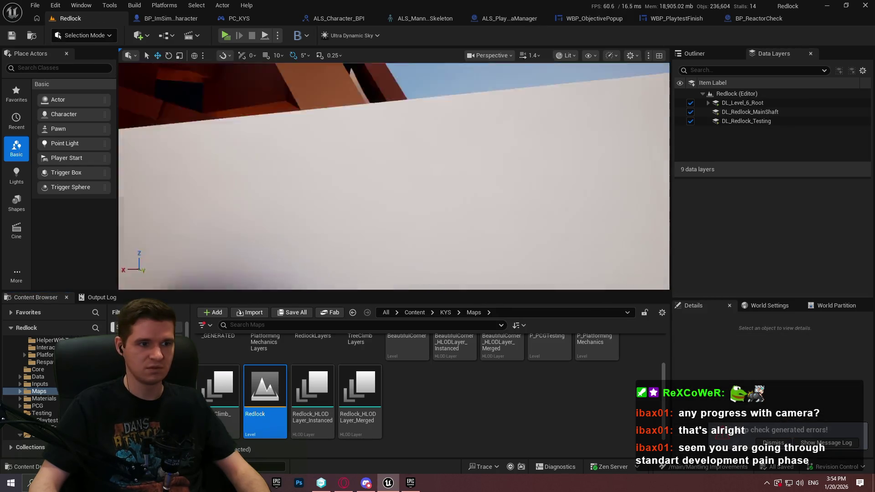
- Look over the Redlock level and start Play in Editor with Alt+P
{"action": "scroll", "coordinate": [394, 177], "scroll_direction": "up", "scroll_amount": 5}
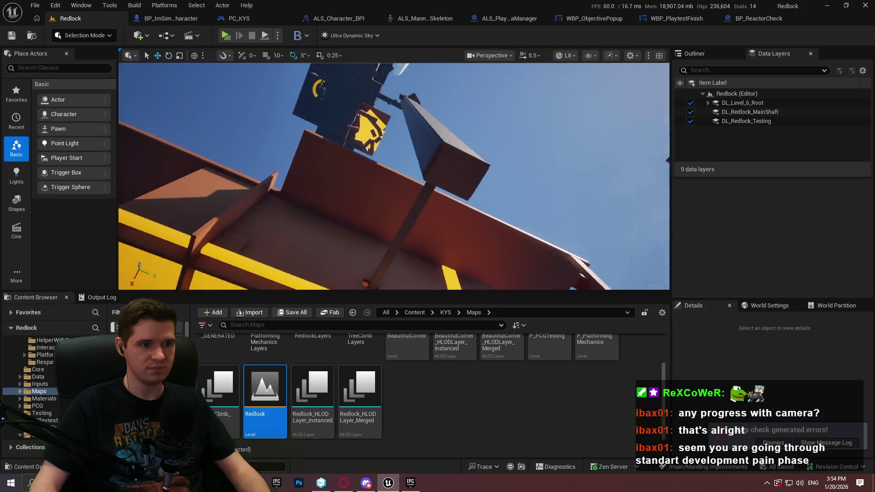
{"action": "scroll", "coordinate": [393, 176], "scroll_direction": "up", "scroll_amount": 2}
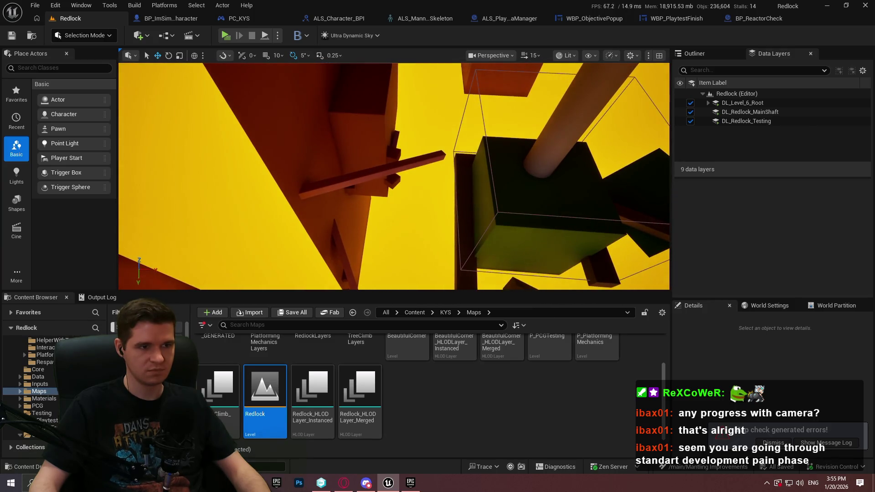
{"action": "right_click", "coordinate": [370, 105]}
{"action": "left_click", "coordinate": [453, 416]}
{"action": "key", "text": "alt+p"}
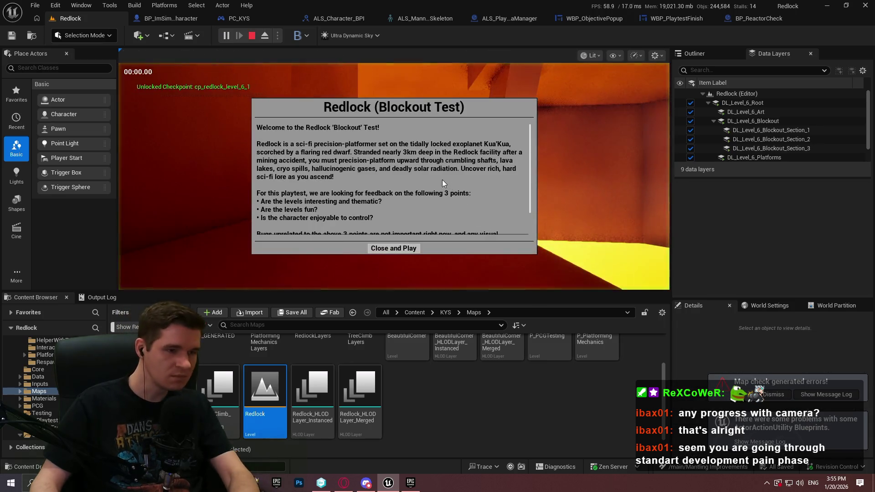
- Dismiss the welcome dialog, play fullscreen, run forward onto a box, then stop the session
{"action": "left_click", "coordinate": [395, 248]}
{"action": "key", "text": "F11"}
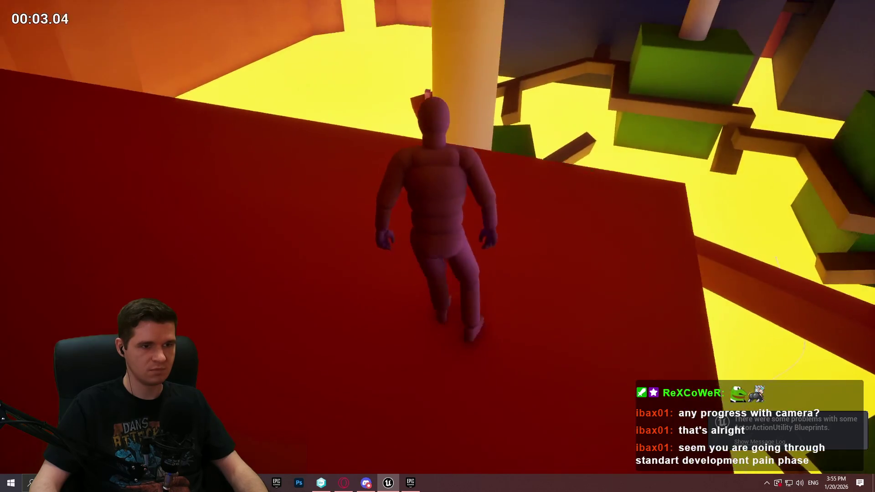
{"action": "key", "text": "w"}
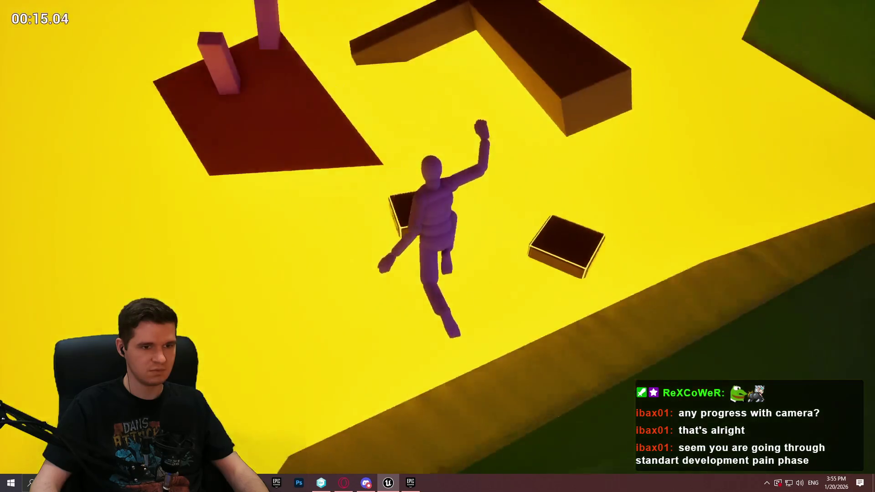
{"action": "key", "text": "Escape"}
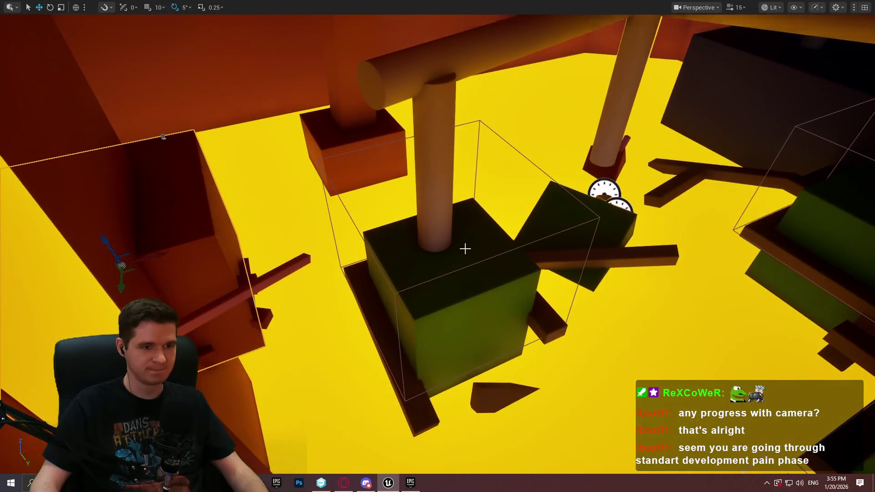
- Play From Here on the green generator cube and dismiss the intro message
{"action": "right_click", "coordinate": [466, 248]}
{"action": "left_click", "coordinate": [508, 465]}
{"action": "left_click", "coordinate": [438, 385]}
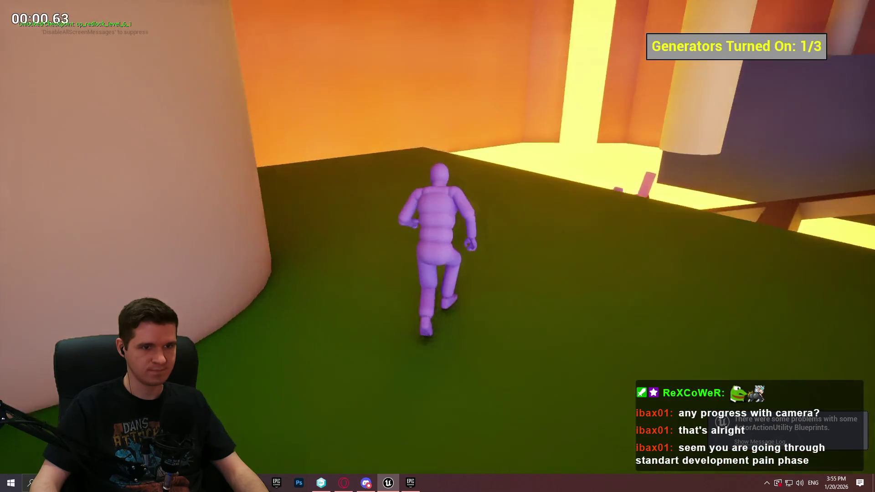
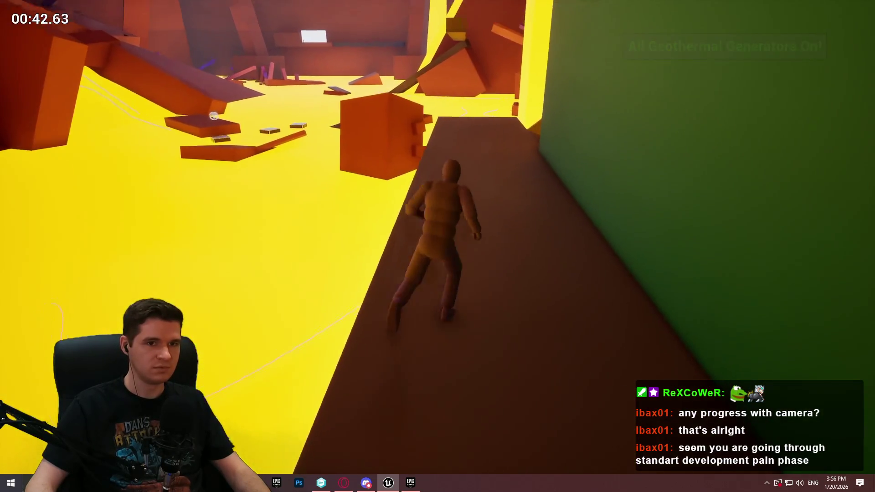
- Stop the play session and restore the full editor layout
{"action": "key", "text": "Escape"}
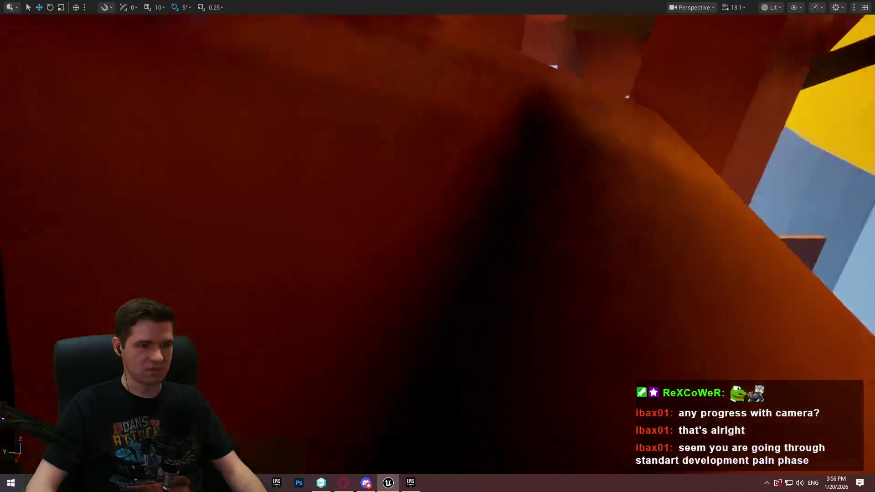
{"action": "scroll", "coordinate": [412, 177], "scroll_direction": "down", "scroll_amount": 5}
{"action": "scroll", "coordinate": [411, 176], "scroll_direction": "up", "scroll_amount": 3}
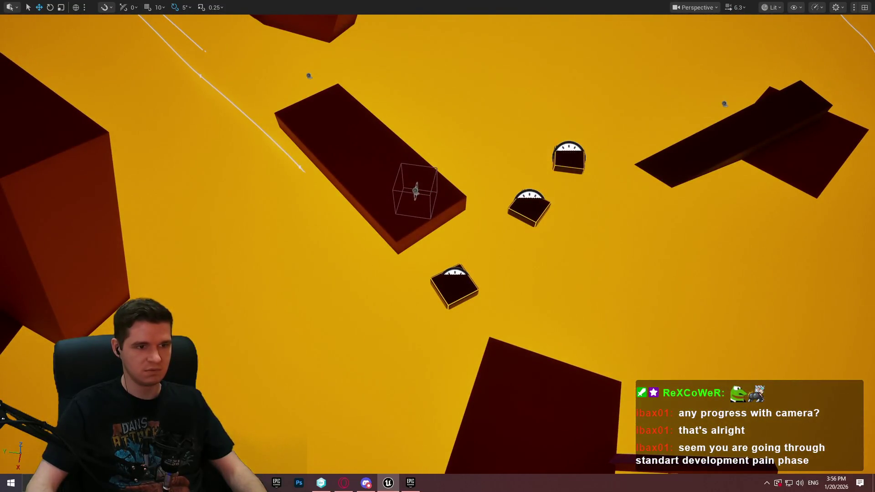
{"action": "key", "text": "F11"}
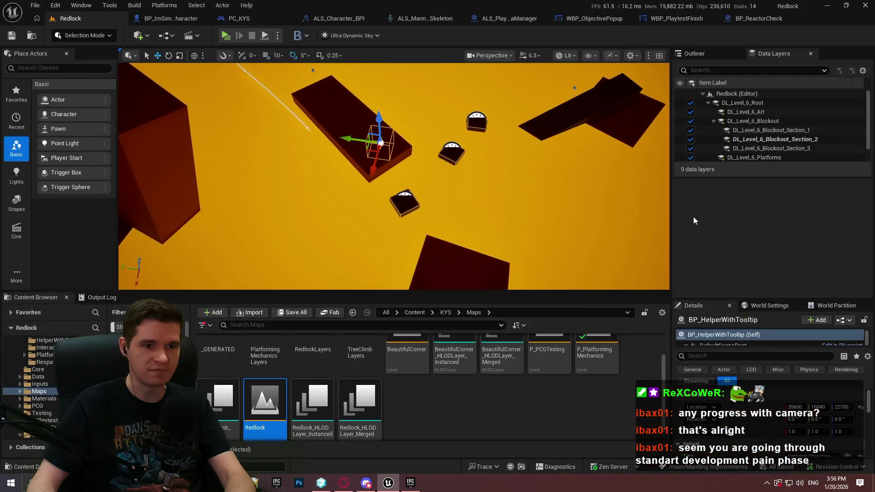
- Replace 'reactors' with 'generators.' in the helper's Description, then check out the asset
{"action": "mouse_move", "coordinate": [769, 301]}
{"action": "left_mouse_down"}
{"action": "mouse_move", "coordinate": [758, 132]}
{"action": "mouse_move", "coordinate": [754, 153]}
{"action": "left_mouse_up"}
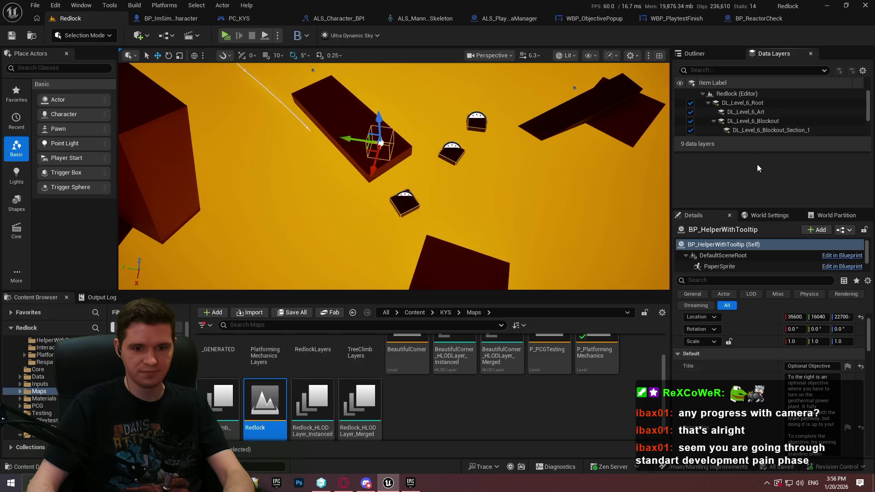
{"action": "scroll", "coordinate": [775, 365], "scroll_direction": "down", "scroll_amount": 2}
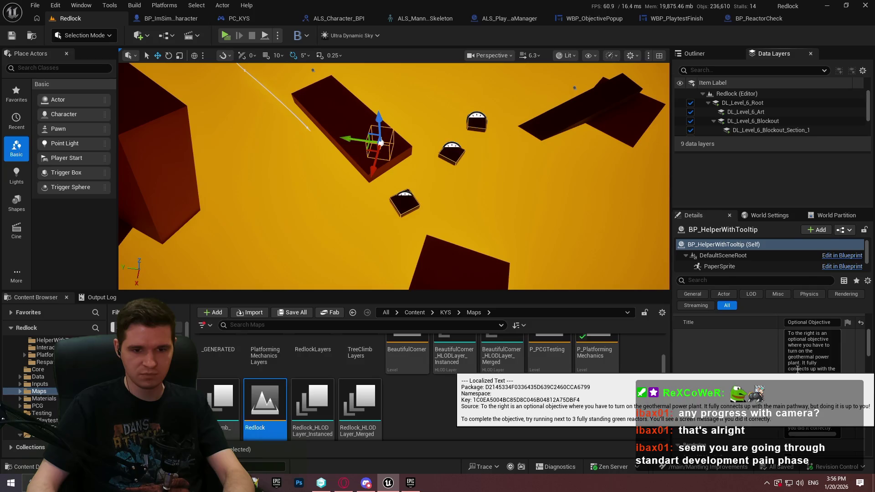
{"action": "left_click", "coordinate": [799, 363]}
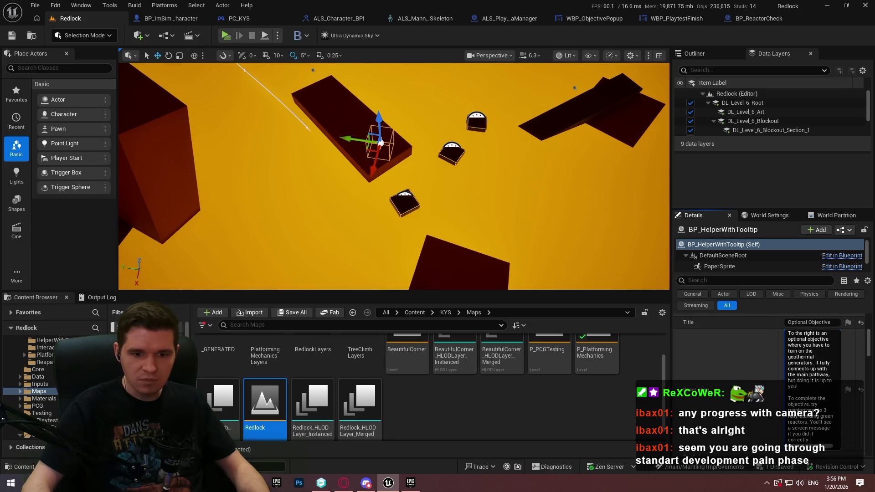
{"action": "double_click", "coordinate": [798, 422]}
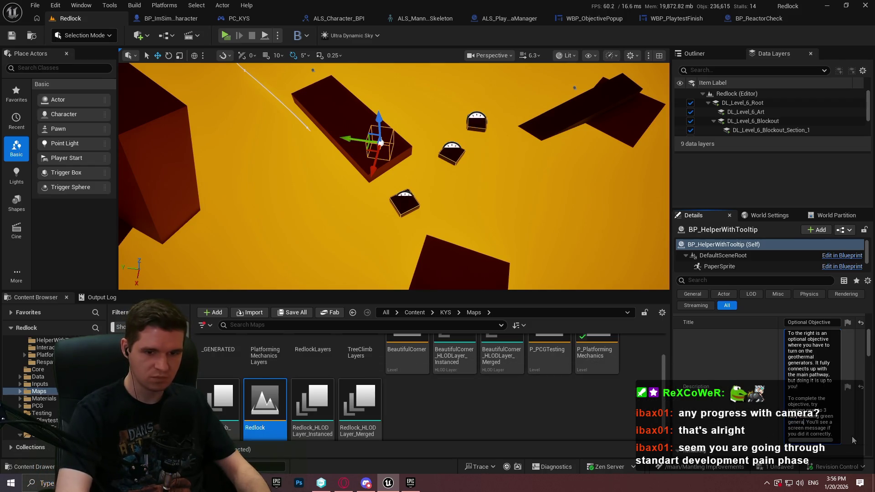
{"action": "type", "text": "tors."}
{"action": "key", "text": "ctrl+s"}
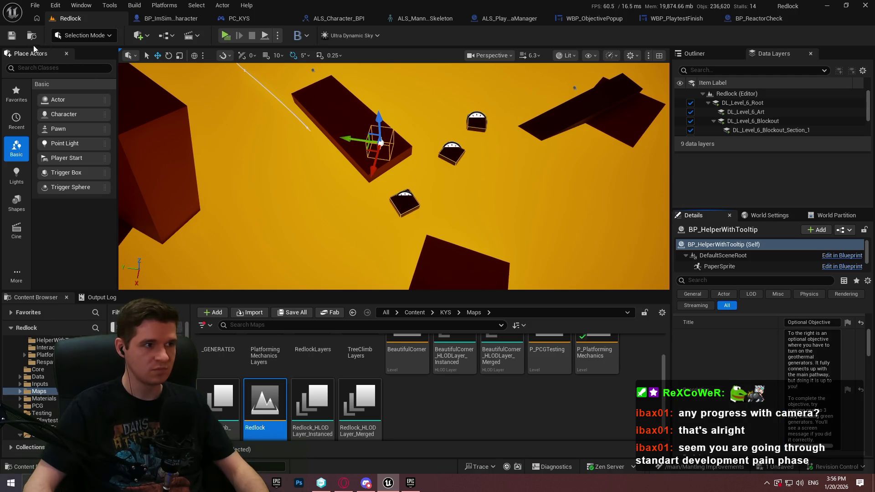
{"action": "left_click", "coordinate": [461, 345]}
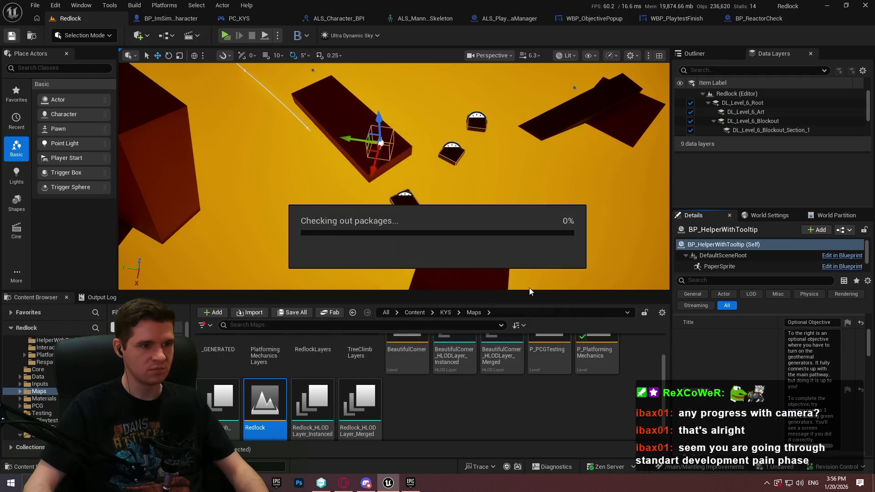
- Rotate the tilted pillar cube Cube1607 to stand more upright
{"action": "mouse_move", "coordinate": [393, 177]}
{"action": "left_mouse_down"}
{"action": "mouse_move", "coordinate": [383, 192]}
{"action": "mouse_move", "coordinate": [401, 182]}
{"action": "left_mouse_up"}
{"action": "mouse_move", "coordinate": [438, 236]}
{"action": "left_mouse_down"}
{"action": "mouse_move", "coordinate": [435, 230]}
{"action": "mouse_move", "coordinate": [439, 237]}
{"action": "left_mouse_up"}
{"action": "left_click", "coordinate": [533, 252]}
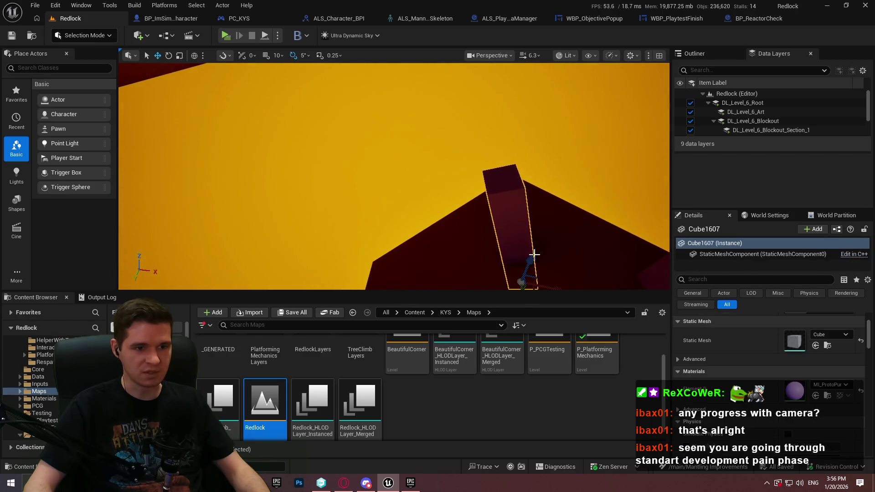
{"action": "left_click_drag", "start_coordinate": [533, 246], "coordinate": [532, 239]}
{"action": "mouse_move", "coordinate": [412, 178]}
{"action": "left_mouse_down"}
{"action": "mouse_move", "coordinate": [433, 189]}
{"action": "mouse_move", "coordinate": [416, 175]}
{"action": "left_mouse_up"}
- Test the level with Play From Here at the pillar, then save the current level
{"action": "right_click", "coordinate": [528, 276]}
{"action": "left_click", "coordinate": [549, 461]}
{"action": "left_click", "coordinate": [393, 248]}
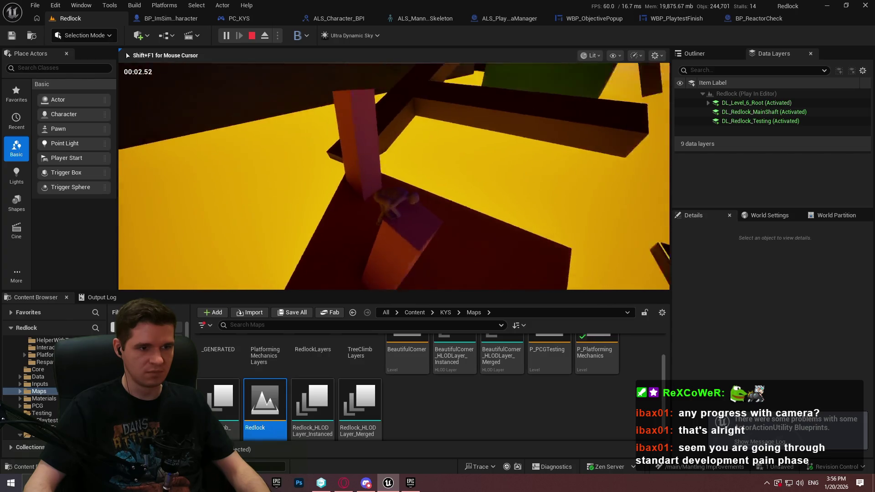
{"action": "key", "text": "Escape"}
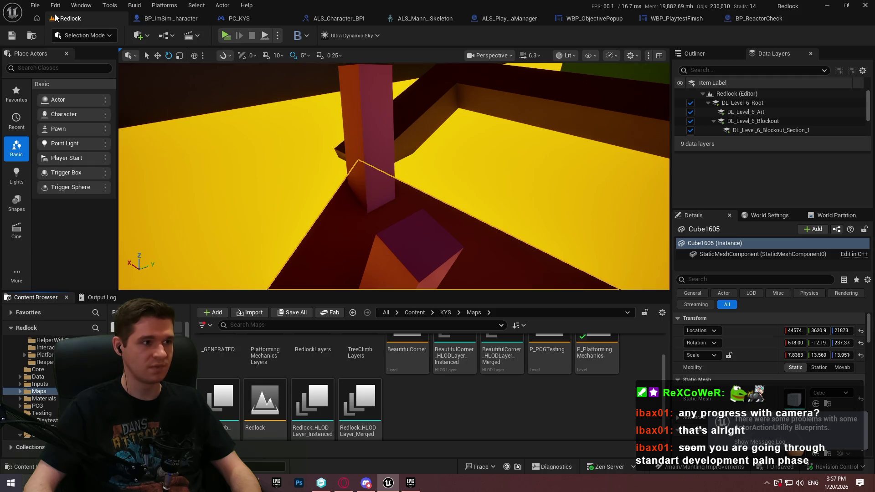
{"action": "left_click", "coordinate": [36, 5]}
{"action": "left_click", "coordinate": [72, 123]}
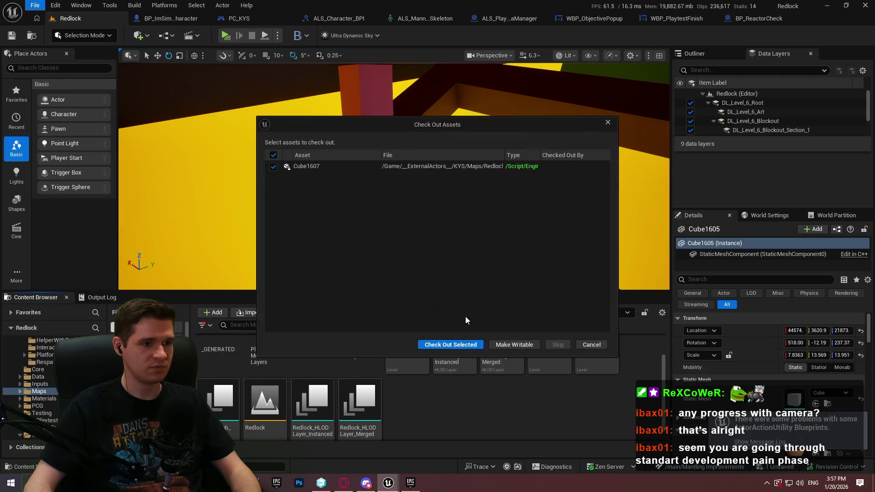
- Confirm the cube check-out, then delete the old Redlock Blockout Playtest zip
{"action": "left_click", "coordinate": [459, 344]}
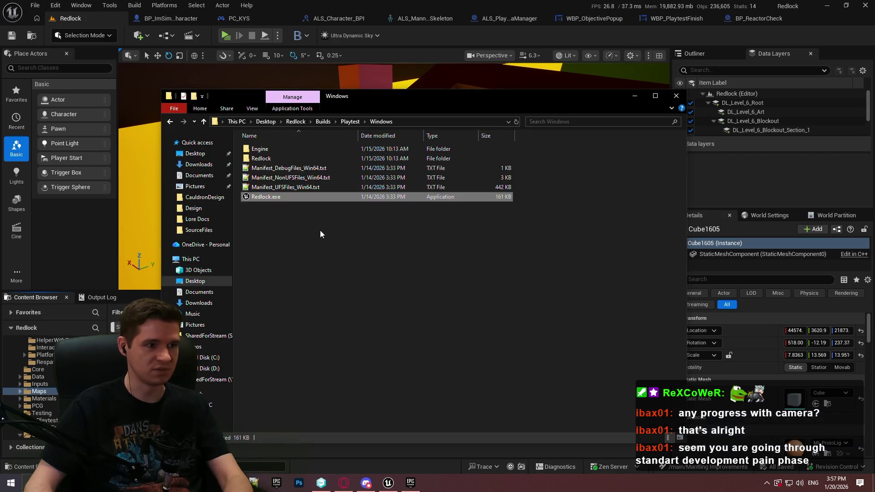
{"action": "left_click", "coordinate": [349, 122]}
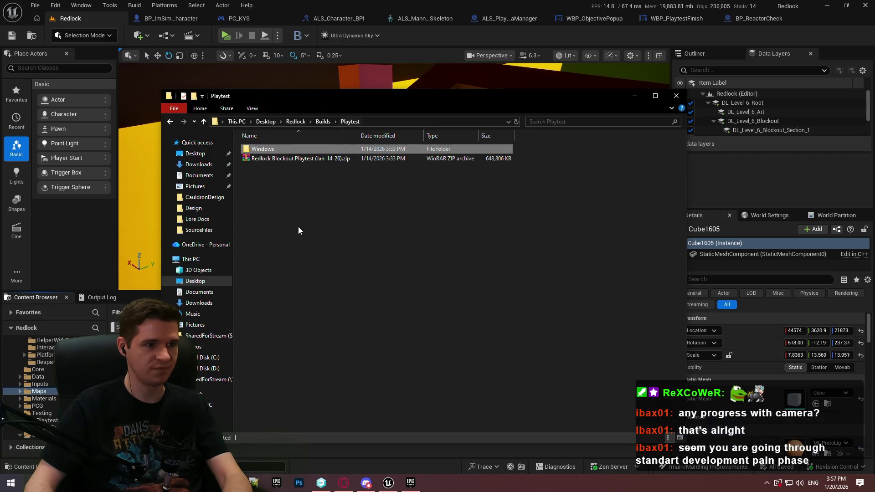
{"action": "left_click", "coordinate": [309, 157]}
{"action": "double_click", "coordinate": [307, 159]}
{"action": "key", "text": "Down"}
{"action": "key", "text": "Delete"}
{"action": "left_click", "coordinate": [452, 273]}
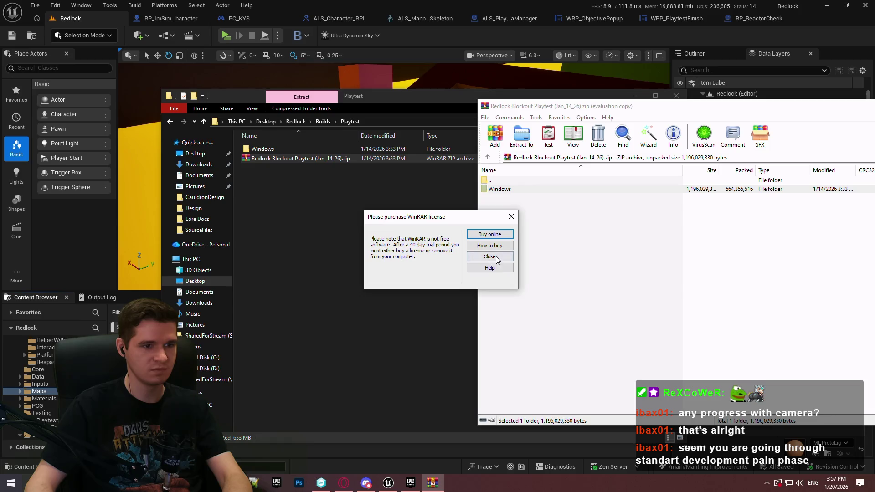
{"action": "left_click", "coordinate": [489, 257]}
{"action": "left_click", "coordinate": [449, 271]}
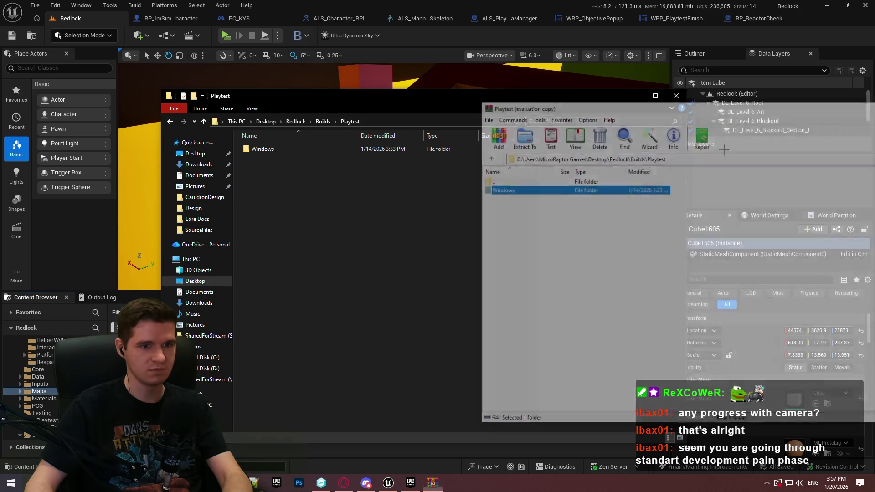
{"action": "key", "text": "Escape"}
- Delete the old Windows build folder from Playtest and return to Unreal
{"action": "left_click", "coordinate": [270, 149]}
{"action": "key", "text": "Delete"}
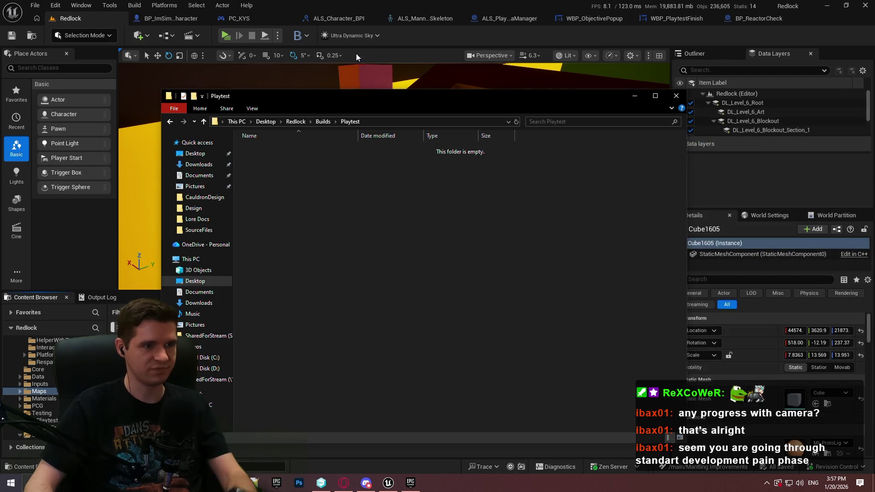
{"action": "left_click", "coordinate": [319, 40]}
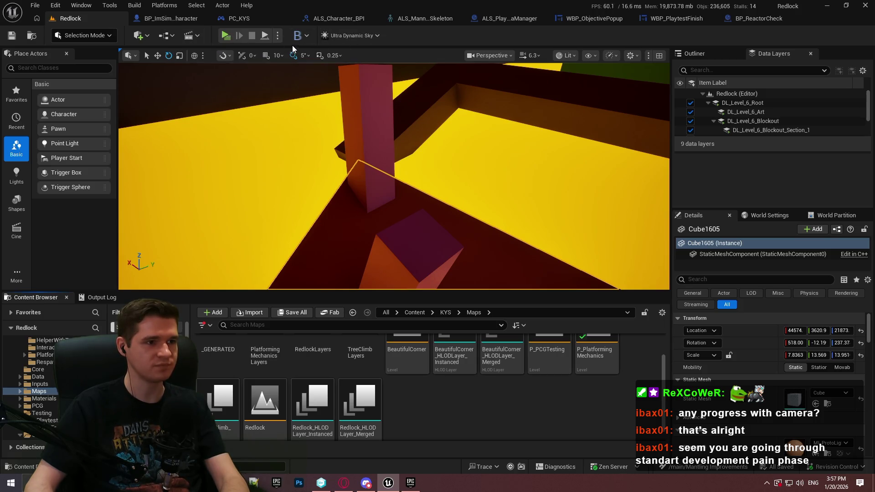
- Package the project for Windows with the Playtest folder as destination
{"action": "left_click", "coordinate": [167, 8]}
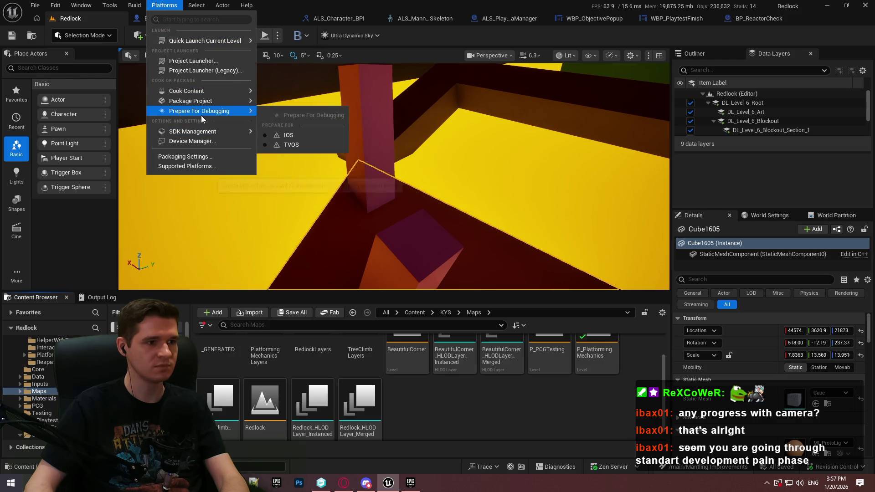
{"action": "mouse_move", "coordinate": [198, 103]}
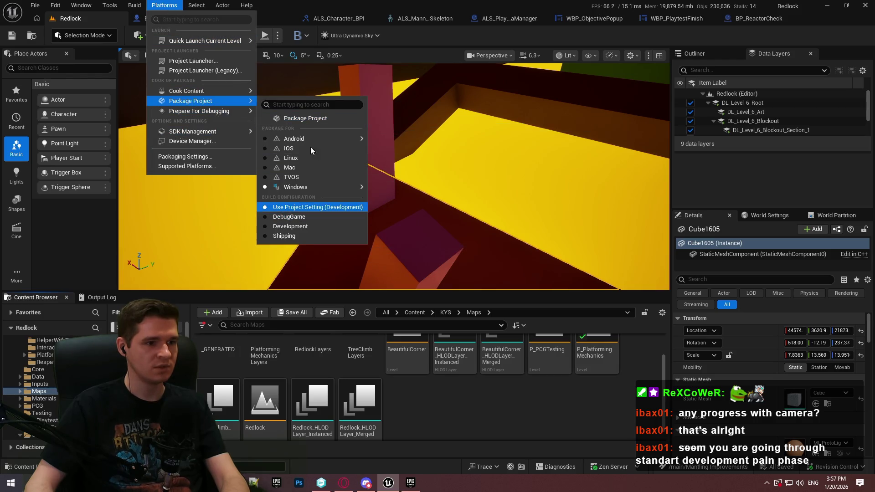
{"action": "left_click", "coordinate": [327, 118]}
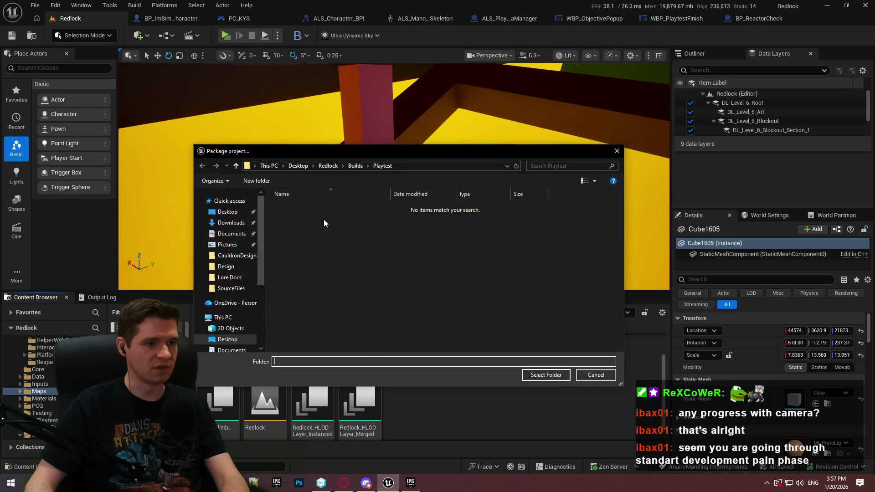
{"action": "left_click", "coordinate": [538, 376]}
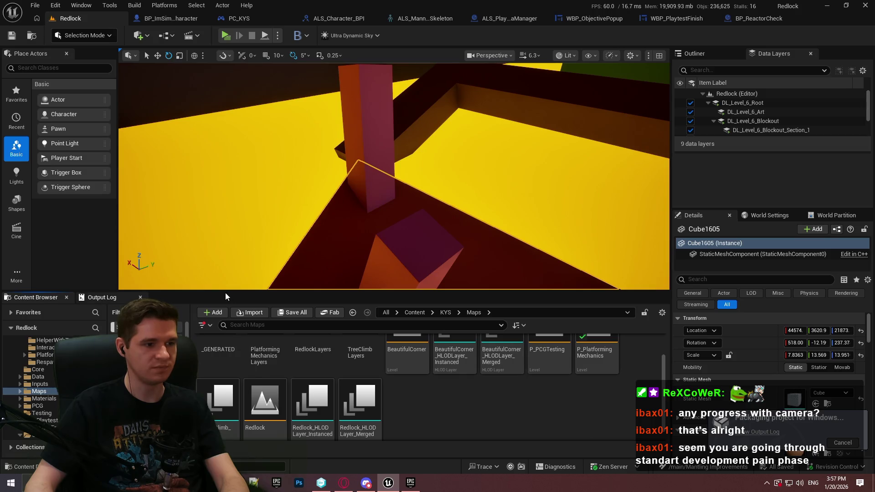
- Enlarge the Output Log to follow the cooking progress
{"action": "left_click_drag", "start_coordinate": [221, 292], "coordinate": [244, 208]}
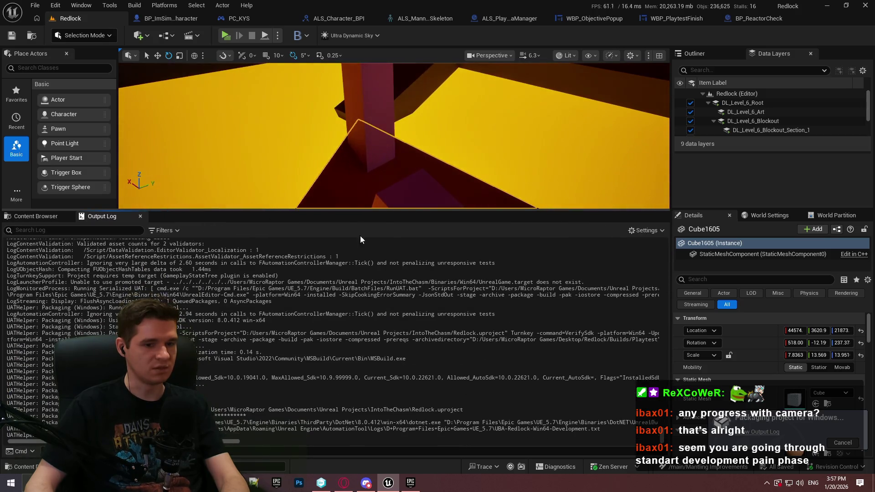
{"action": "left_click", "coordinate": [851, 442]}
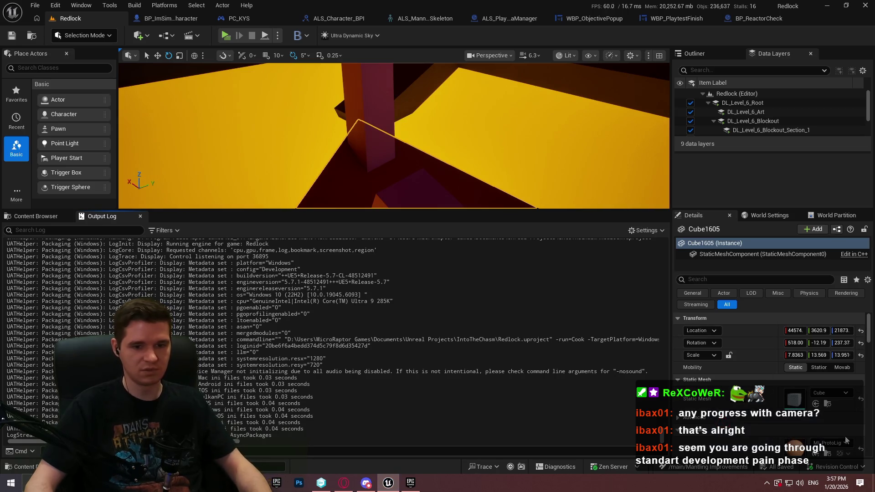
{"action": "scroll", "coordinate": [394, 137], "scroll_direction": "up", "scroll_amount": 3}
- Select three white blocks beside the START wall
{"action": "mouse_move", "coordinate": [394, 136]}
{"action": "left_mouse_down"}
{"action": "mouse_move", "coordinate": [369, 173]}
{"action": "mouse_move", "coordinate": [476, 140]}
{"action": "left_mouse_up"}
{"action": "left_click", "coordinate": [476, 140]}
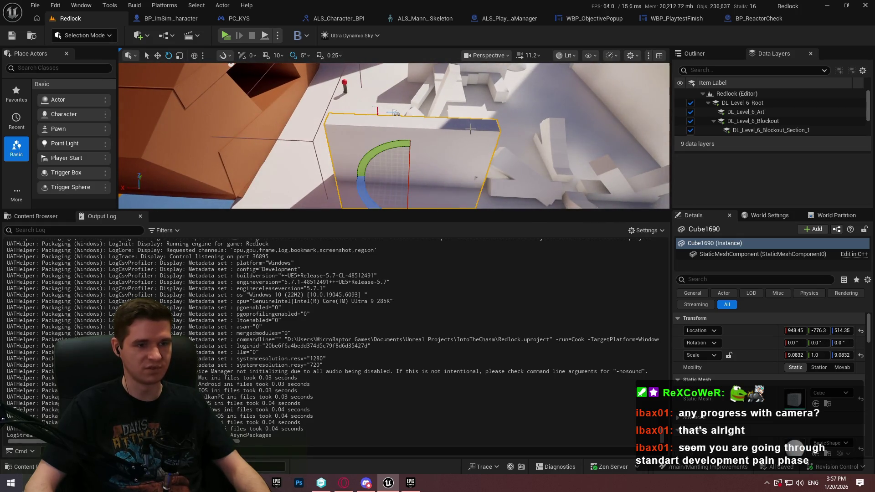
{"action": "left_click", "coordinate": [520, 178], "text": "ctrl"}
{"action": "left_click", "coordinate": [508, 199], "text": "ctrl"}
{"action": "mouse_move", "coordinate": [508, 199]}
{"action": "left_mouse_down"}
{"action": "mouse_move", "coordinate": [526, 204]}
{"action": "mouse_move", "coordinate": [521, 283]}
{"action": "left_mouse_up"}
{"action": "left_click_drag", "start_coordinate": [385, 78], "coordinate": [385, 77]}
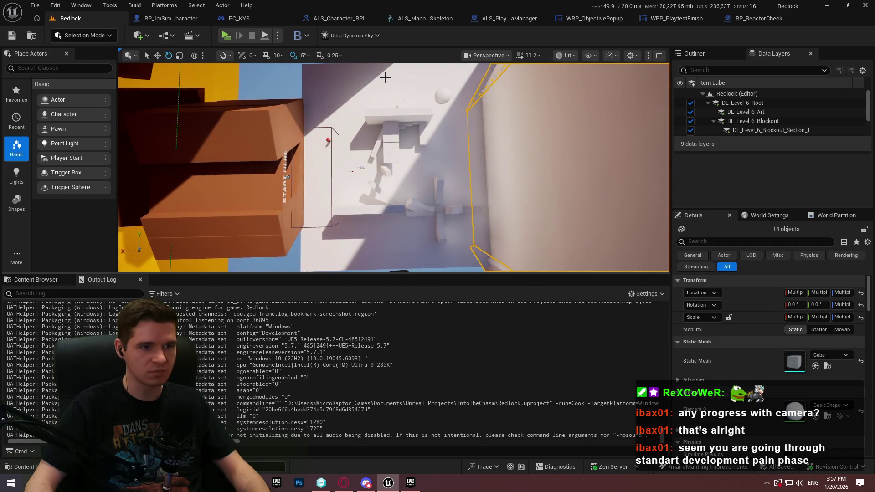
- Box-select the start-area pieces, deselect two small objects, and delete the remaining 27
{"action": "left_click", "coordinate": [353, 172]}
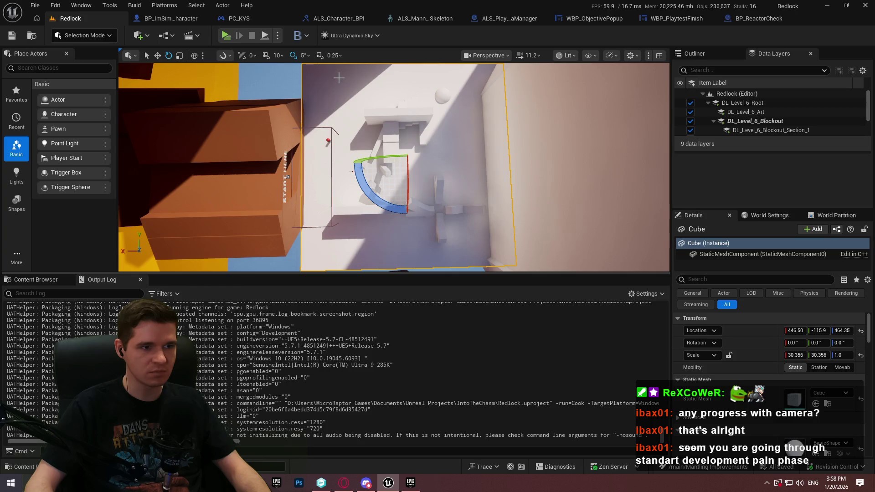
{"action": "left_click_drag", "start_coordinate": [340, 76], "coordinate": [413, 172]}
{"action": "left_click_drag", "start_coordinate": [477, 234], "coordinate": [477, 237]}
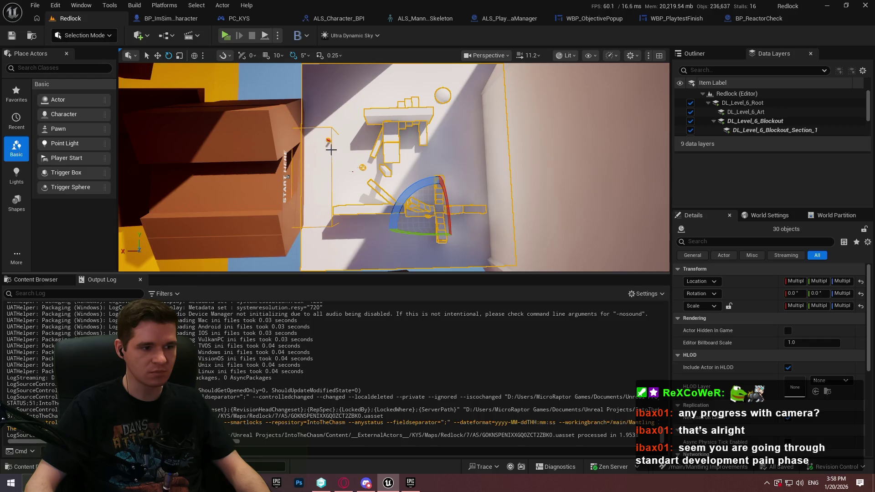
{"action": "left_click", "coordinate": [328, 143], "text": "ctrl"}
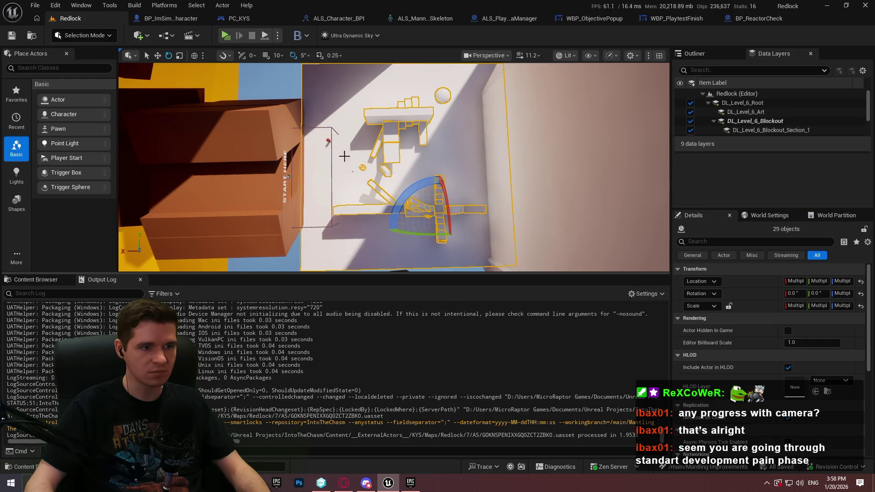
{"action": "left_click", "coordinate": [360, 168], "text": "ctrl"}
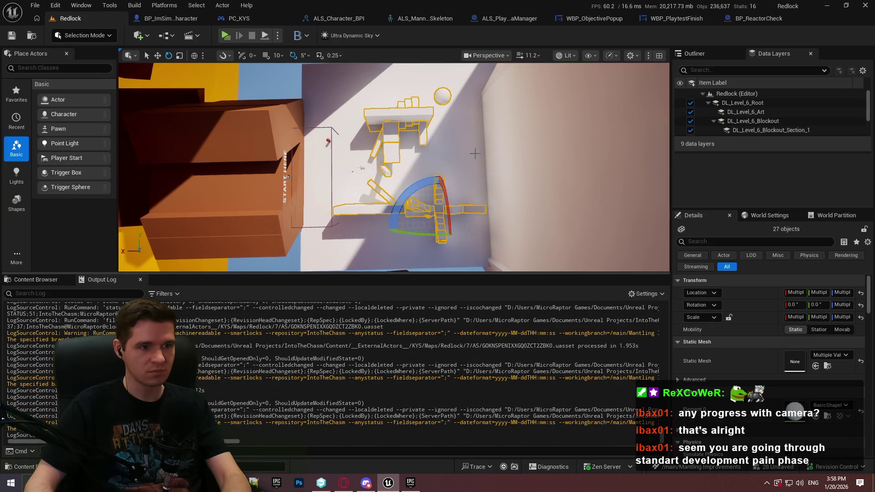
{"action": "key", "text": "Delete"}
- Move the PlayerStart to 908.15, -241.6, 606.35 on the white floor and save all
{"action": "mouse_move", "coordinate": [394, 167]}
{"action": "left_mouse_down"}
{"action": "mouse_move", "coordinate": [410, 155]}
{"action": "mouse_move", "coordinate": [396, 182]}
{"action": "mouse_move", "coordinate": [383, 175]}
{"action": "left_mouse_up"}
{"action": "left_click", "coordinate": [392, 168]}
{"action": "key", "text": "w"}
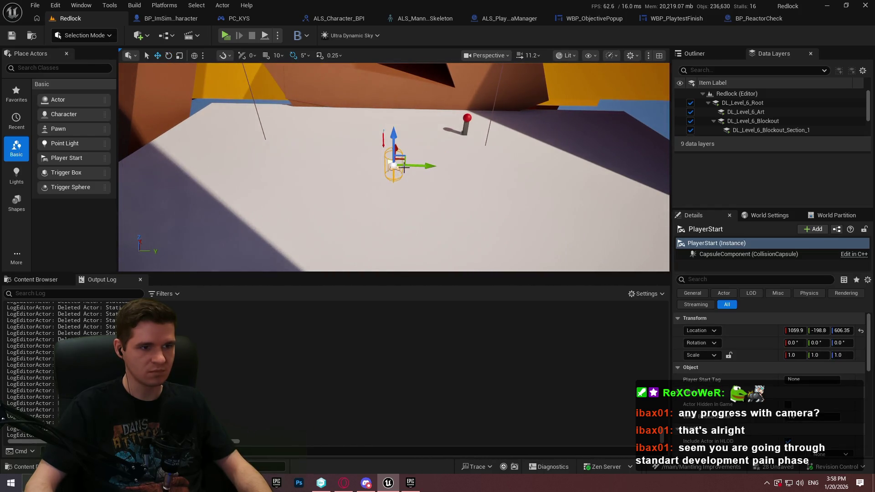
{"action": "left_click_drag", "start_coordinate": [393, 164], "coordinate": [381, 186]}
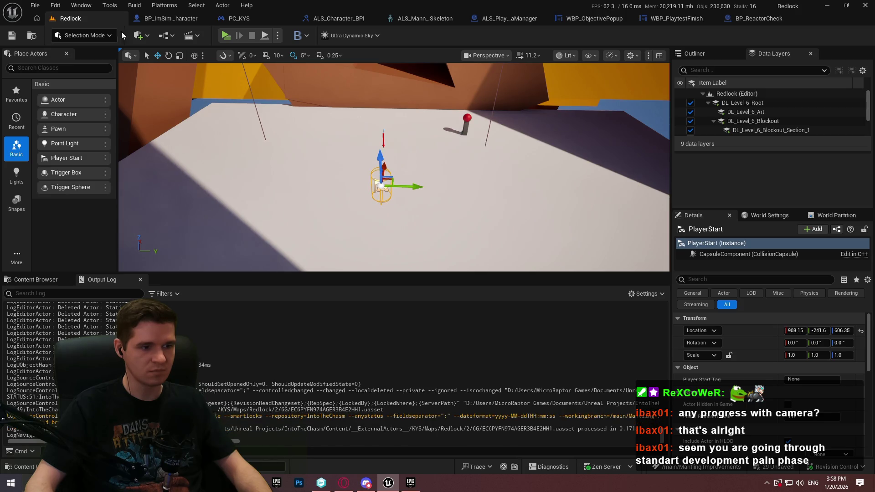
{"action": "left_click", "coordinate": [35, 5]}
{"action": "left_click", "coordinate": [58, 134]}
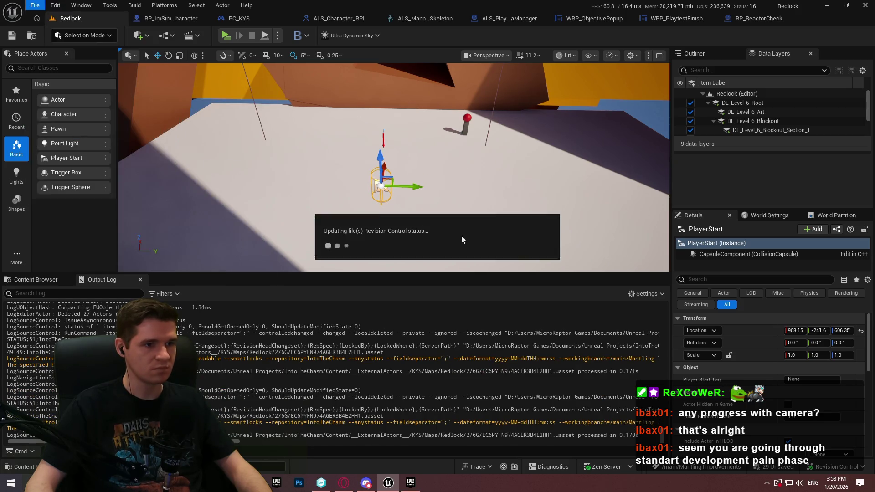
- Finish saving, then package for Windows into Desktop/Redlock/Builds/Playtest
{"action": "left_click", "coordinate": [454, 347]}
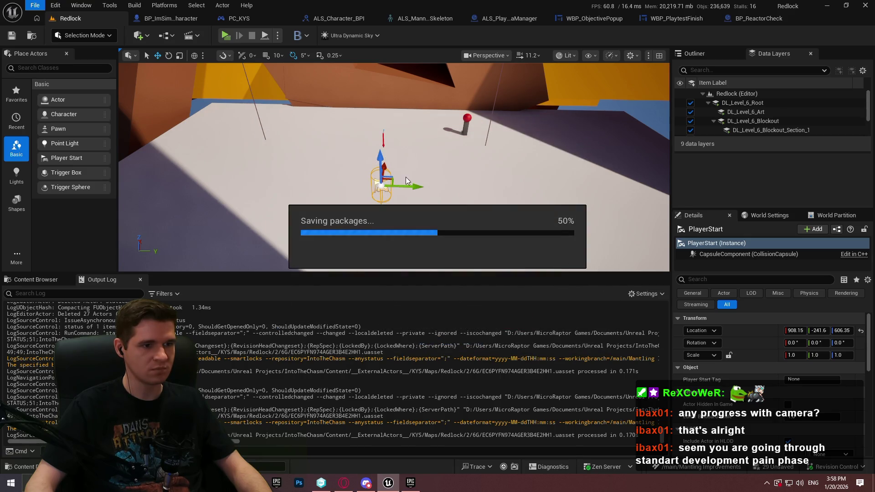
{"action": "left_click", "coordinate": [164, 5]}
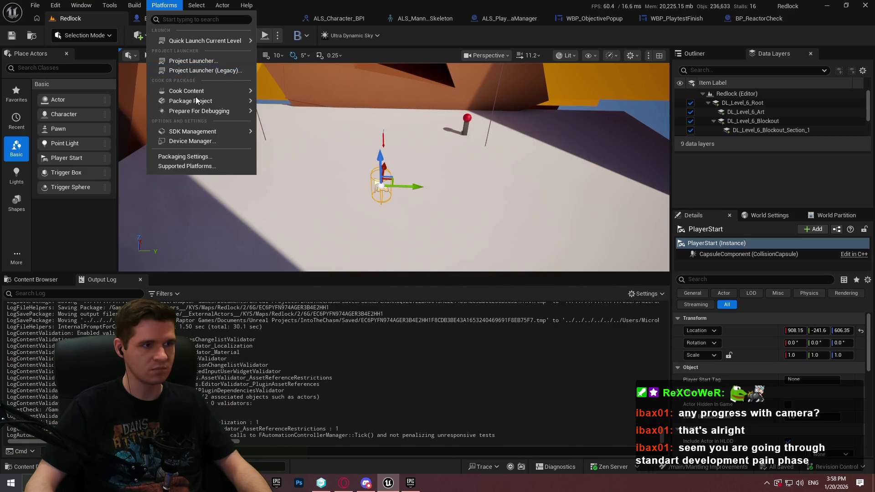
{"action": "mouse_move", "coordinate": [196, 101]}
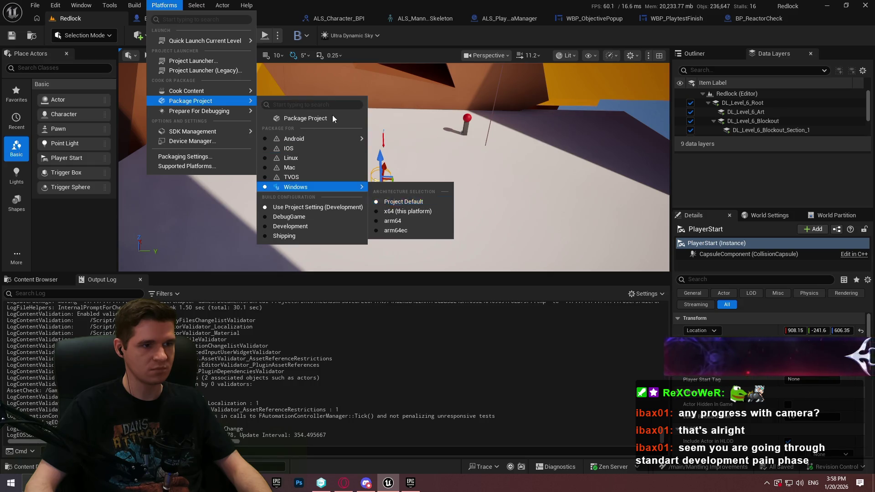
{"action": "left_click", "coordinate": [306, 118]}
{"action": "left_click", "coordinate": [554, 375]}
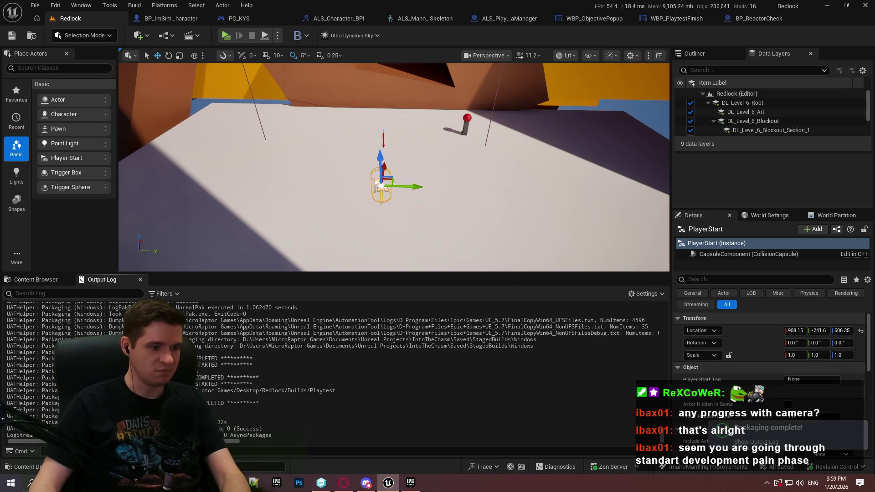
- Archive the Windows build folder as ZIP named Redlock Blockout Playtest.zip
{"action": "right_click", "coordinate": [287, 147]}
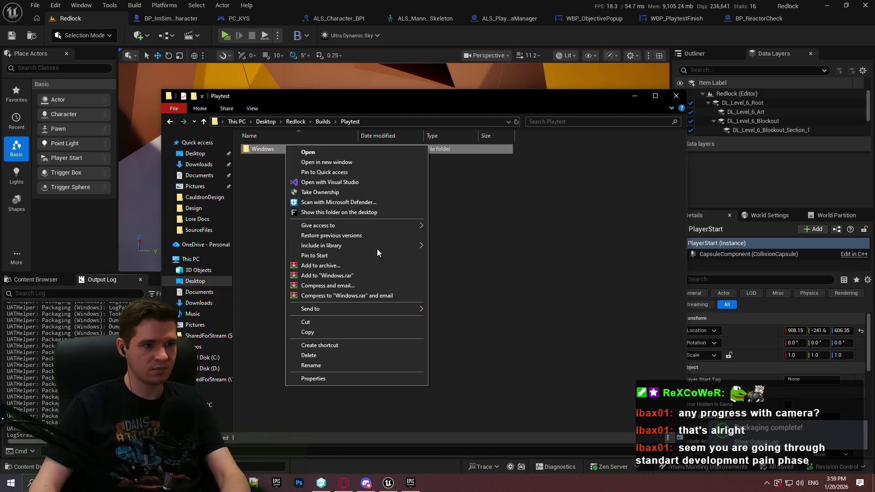
{"action": "left_click", "coordinate": [360, 266]}
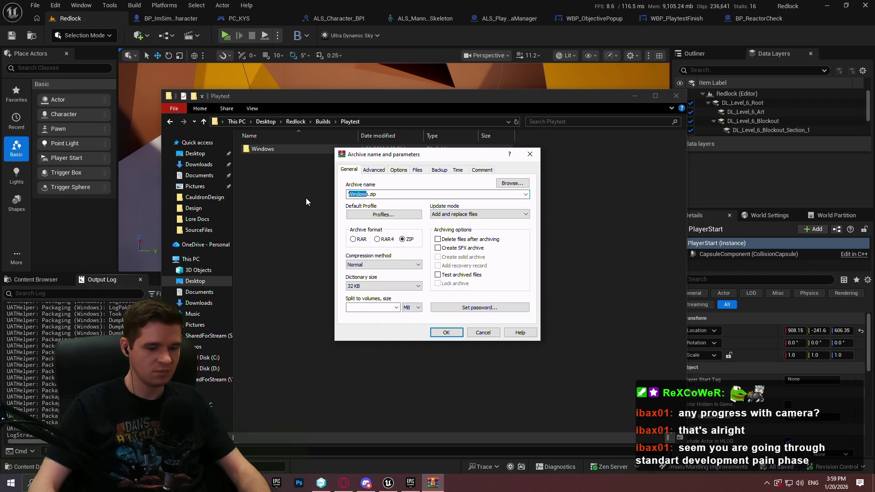
{"action": "type", "text": "Redlock Blockout play"}
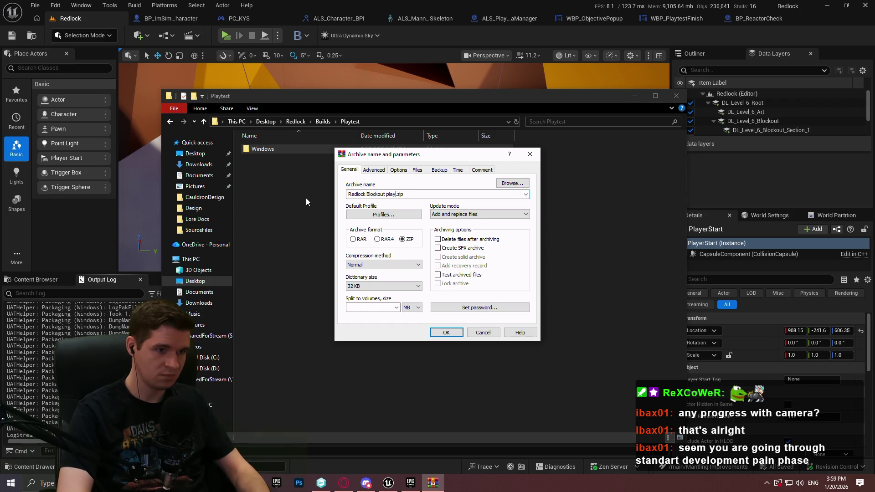
{"action": "type", "text": "test"}
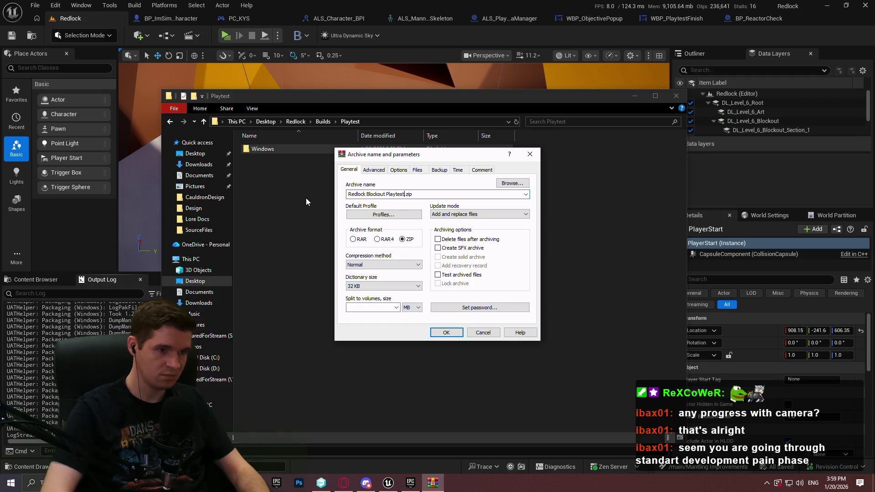
{"action": "left_click", "coordinate": [444, 333]}
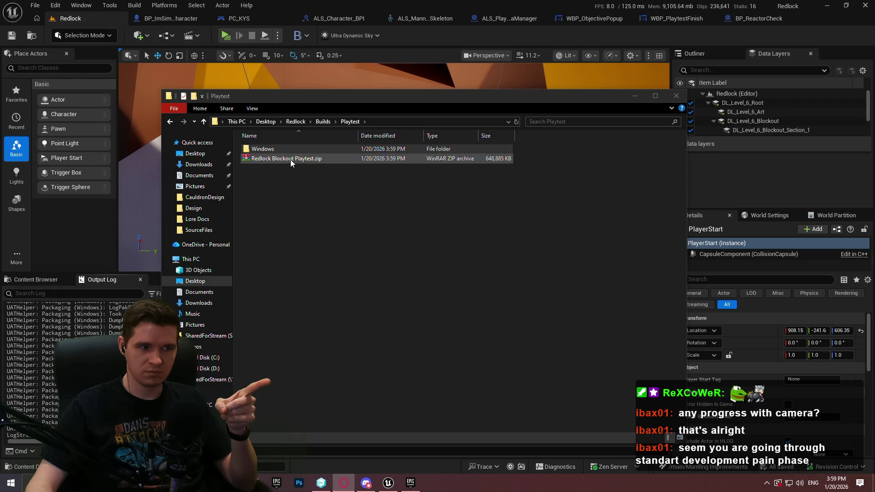
{"action": "left_click", "coordinate": [274, 158]}
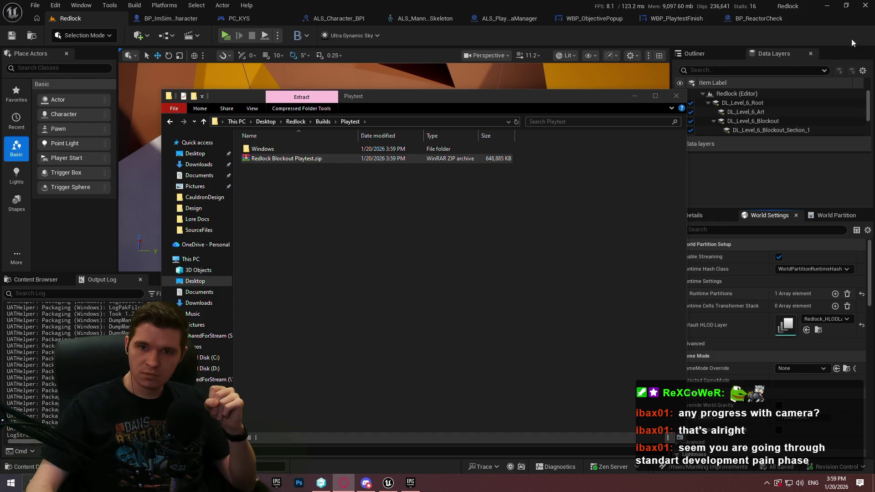
- Open the Windows build folder in Playtest to launch Redlock.exe
{"action": "double_click", "coordinate": [262, 149]}
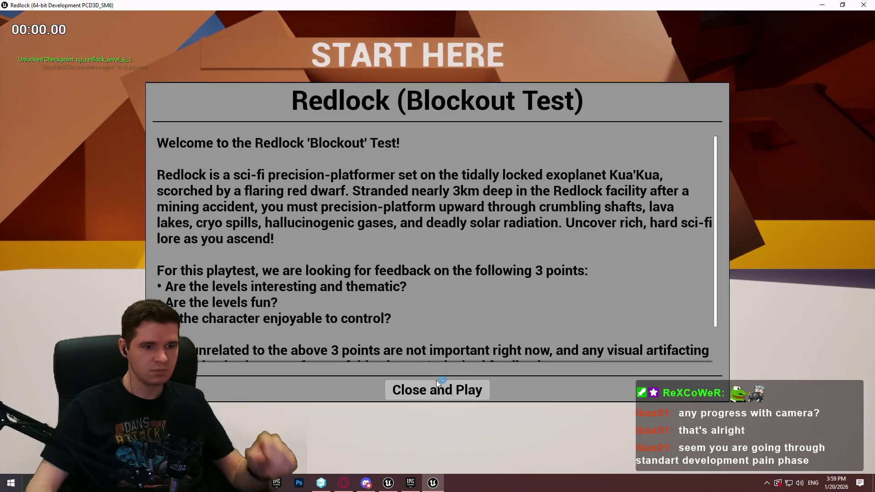
- Close the welcome message and run, leap and climb over the orange and purple walls
{"action": "left_click", "coordinate": [436, 388]}
{"action": "key", "text": "w"}
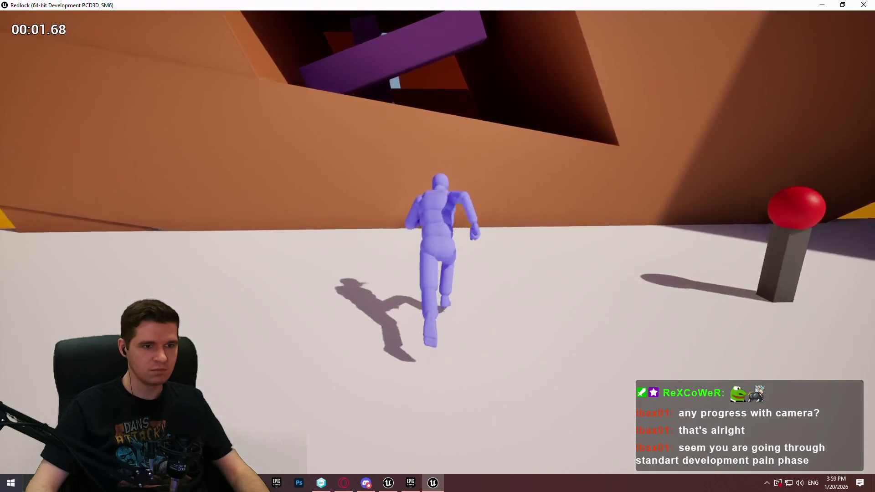
{"action": "key", "text": "space"}
{"action": "key", "text": "w"}
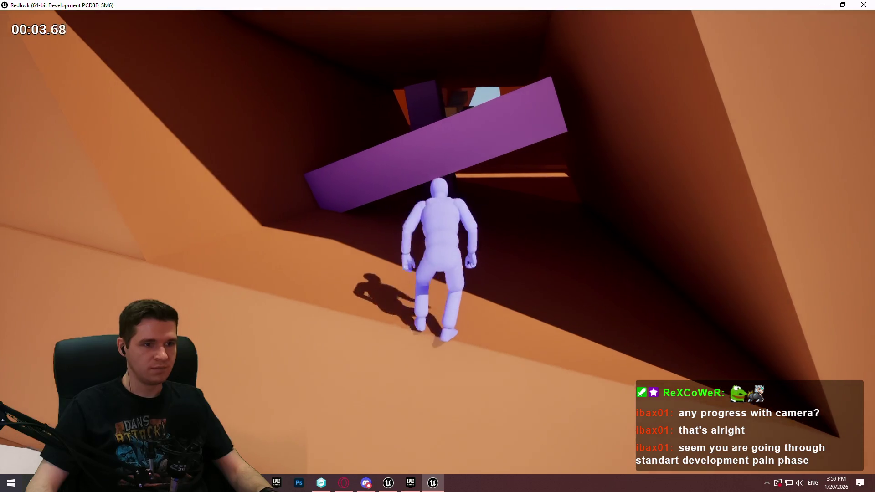
{"action": "key", "text": "w"}
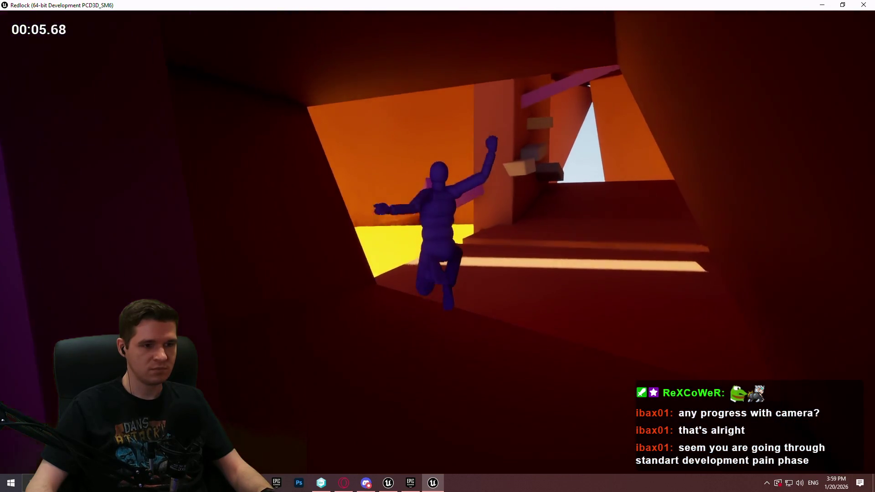
{"action": "key", "text": "w"}
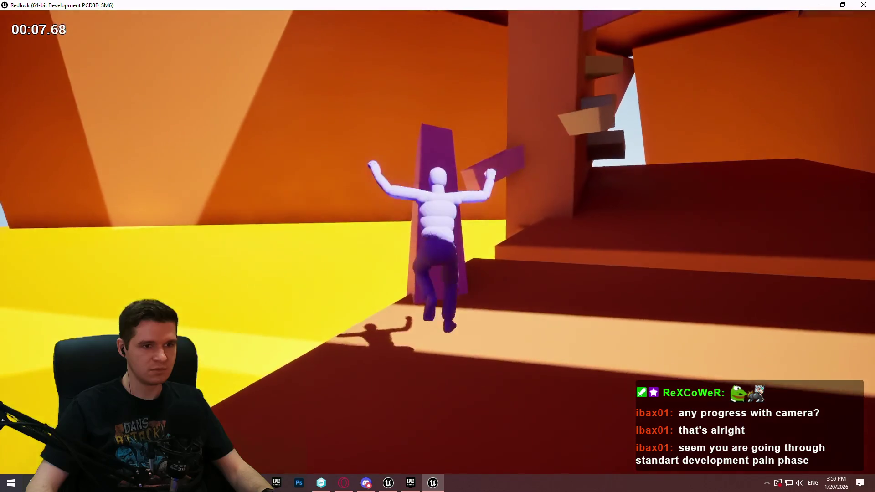
{"action": "key", "text": "w"}
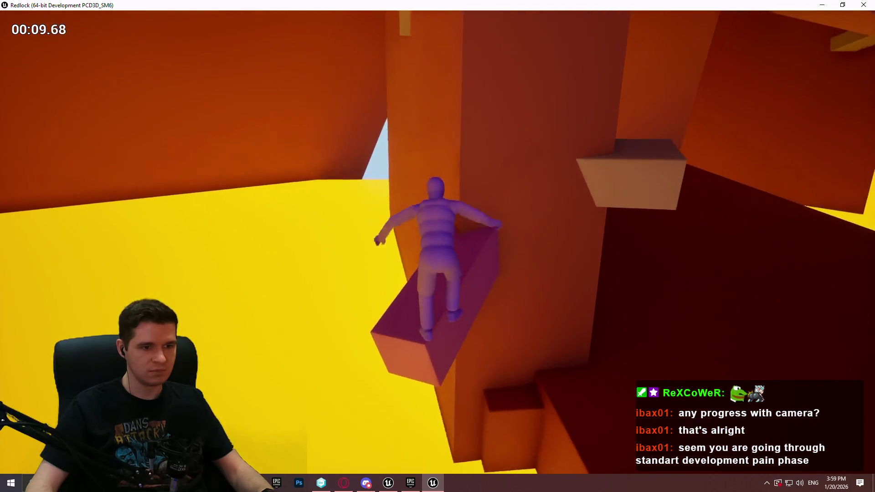
{"action": "key", "text": "space"}
{"action": "key", "text": "space"}
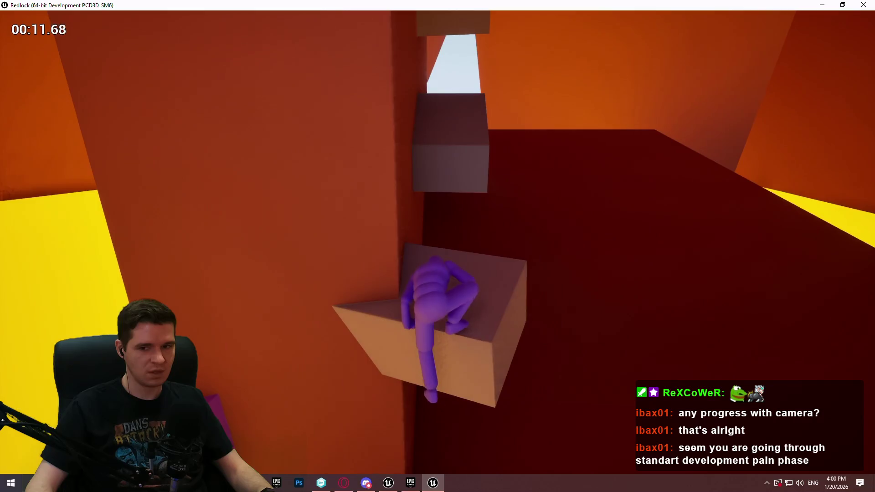
{"action": "key", "text": "space"}
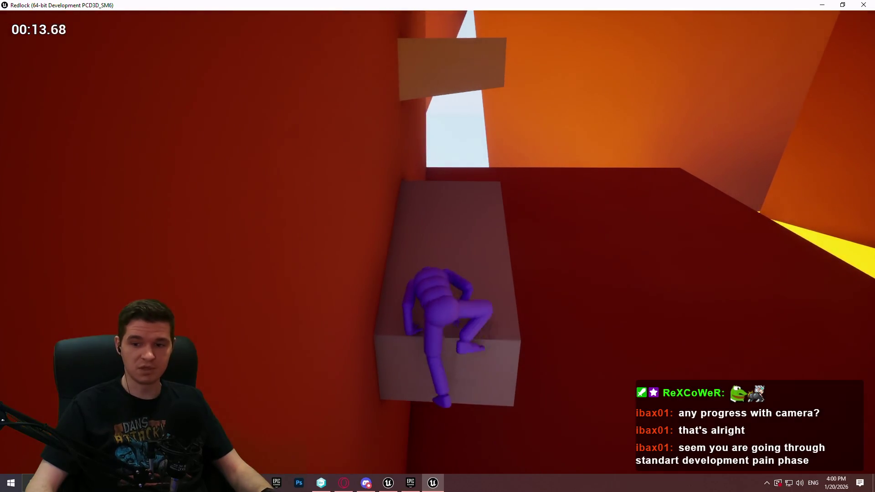
{"action": "key", "text": "space"}
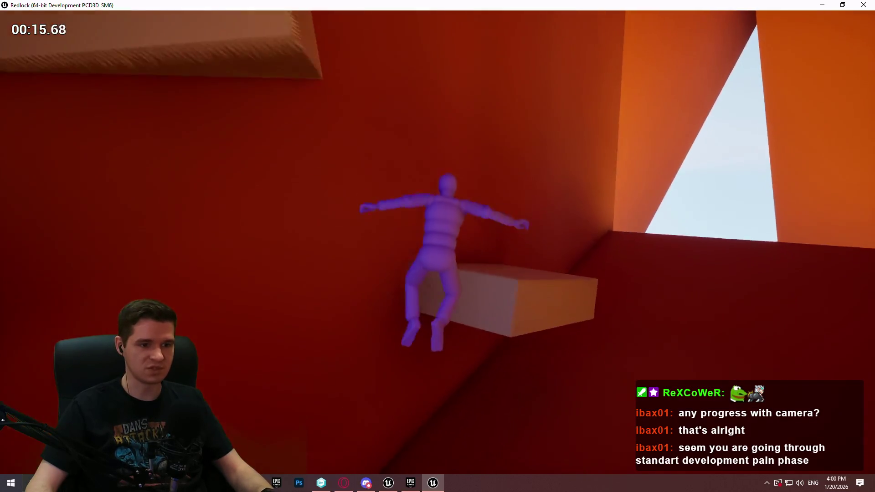
{"action": "key", "text": "space"}
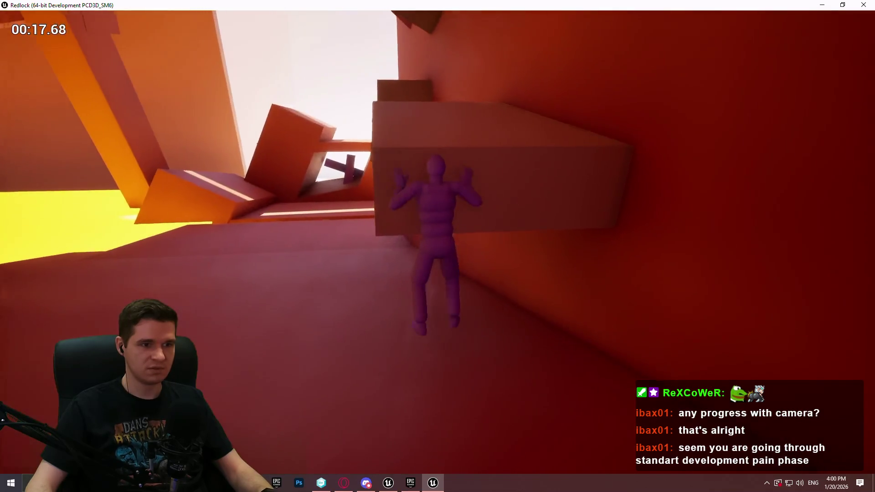
- Refocus the game and climb the tall blocks up to the high ledge above the lava
{"action": "key", "text": "super"}
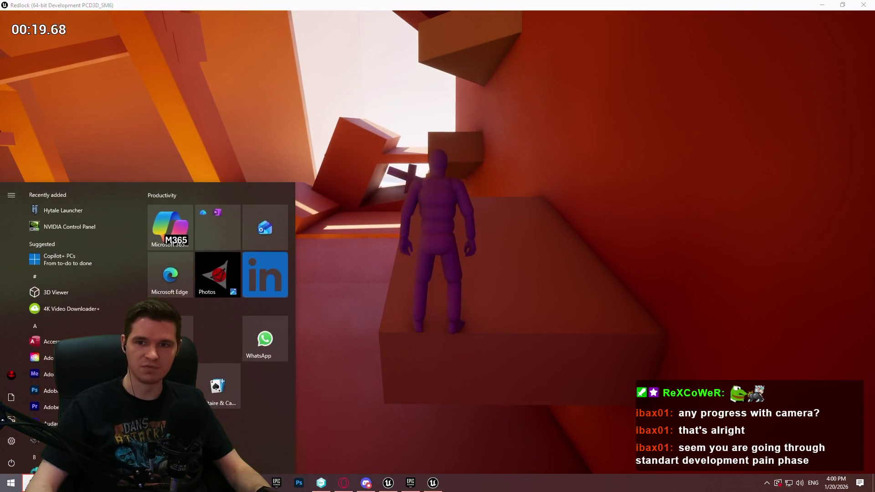
{"action": "key", "text": "super"}
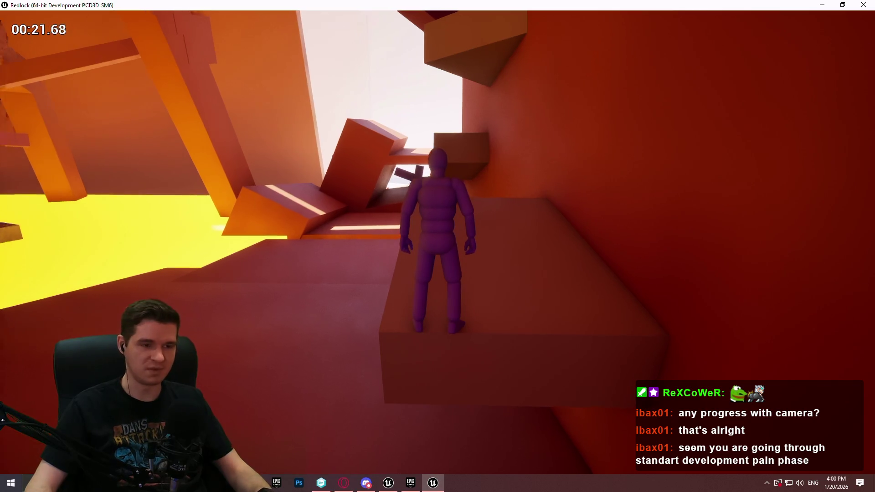
{"action": "key", "text": "space"}
{"action": "key", "text": "w"}
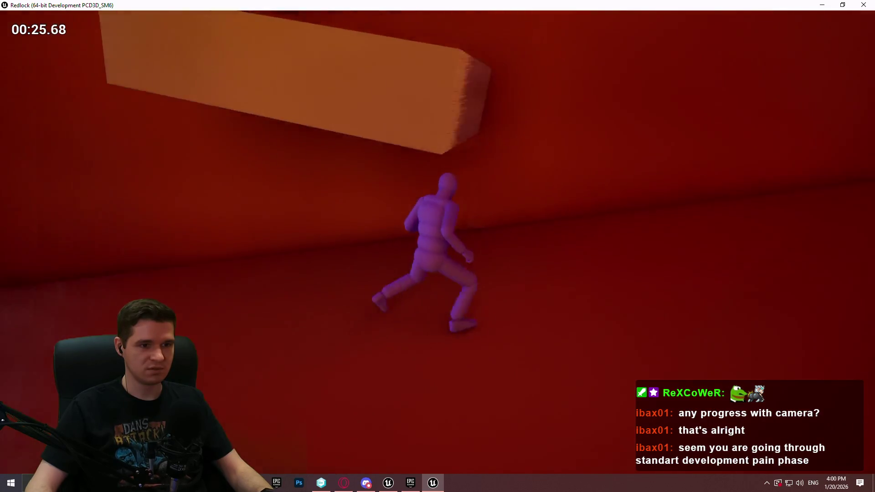
{"action": "key", "text": "space"}
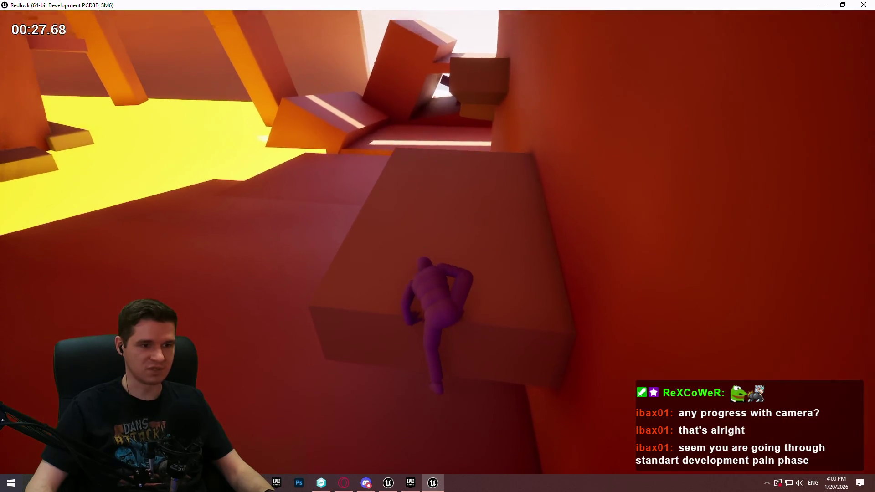
{"action": "key", "text": "space"}
{"action": "key", "text": "w"}
{"action": "key", "text": "space"}
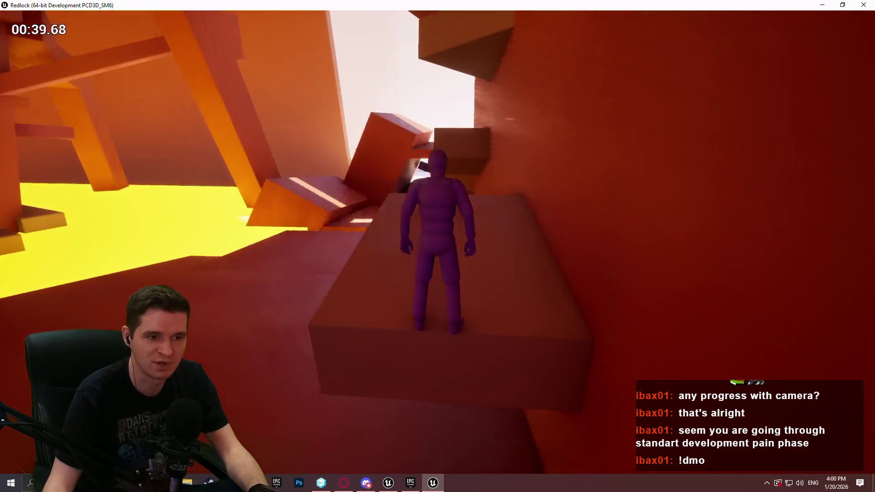
- Climb successive ledges and blocks along the purple beam and ramp
{"action": "key", "text": "space"}
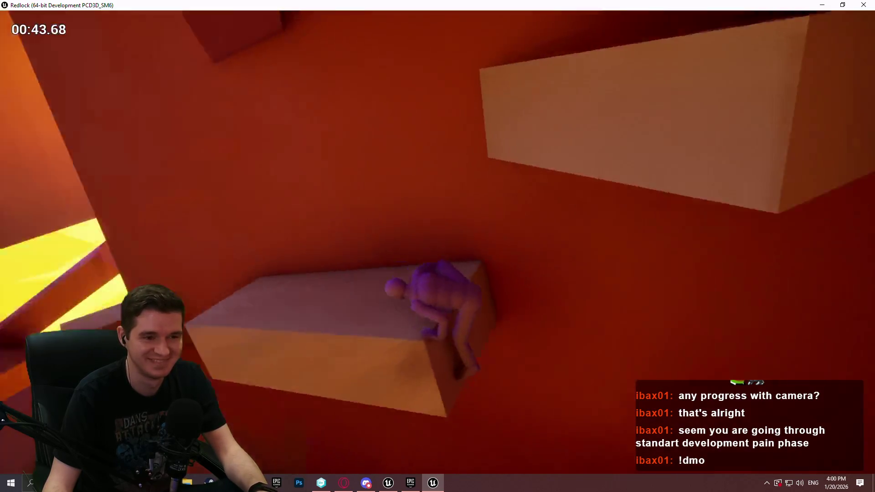
{"action": "key", "text": "space"}
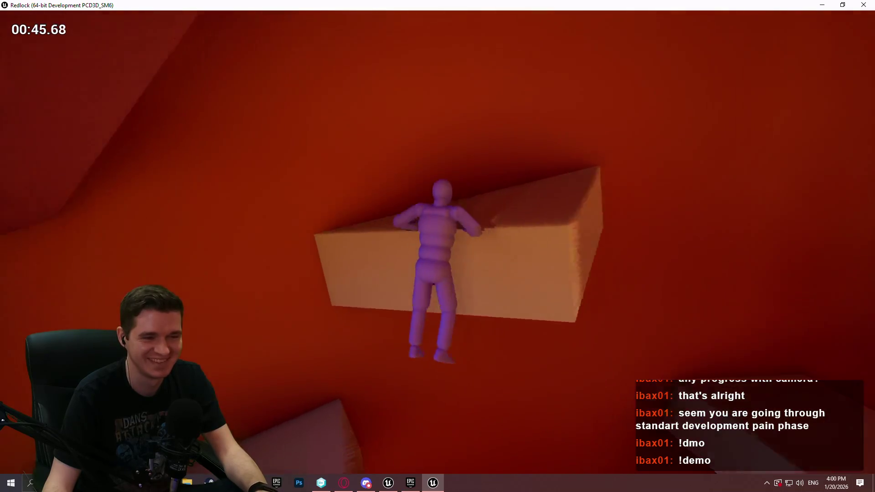
{"action": "key", "text": "space"}
{"action": "key", "text": "space"}
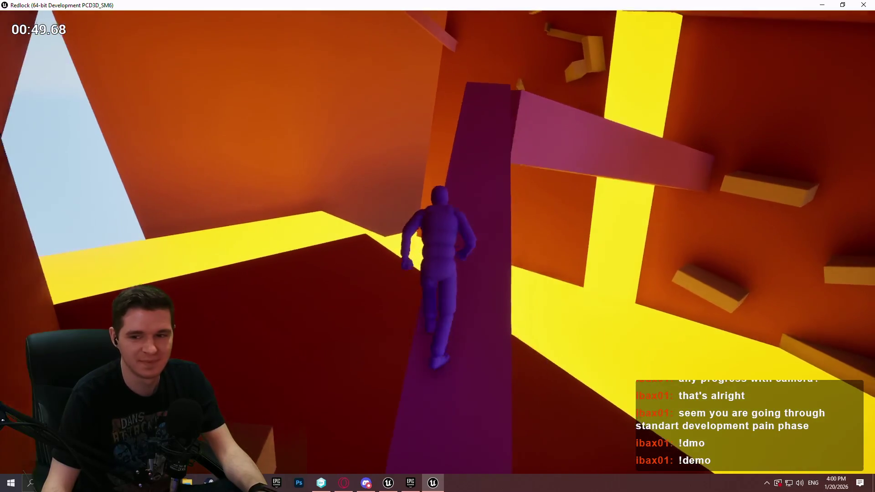
{"action": "key", "text": "space"}
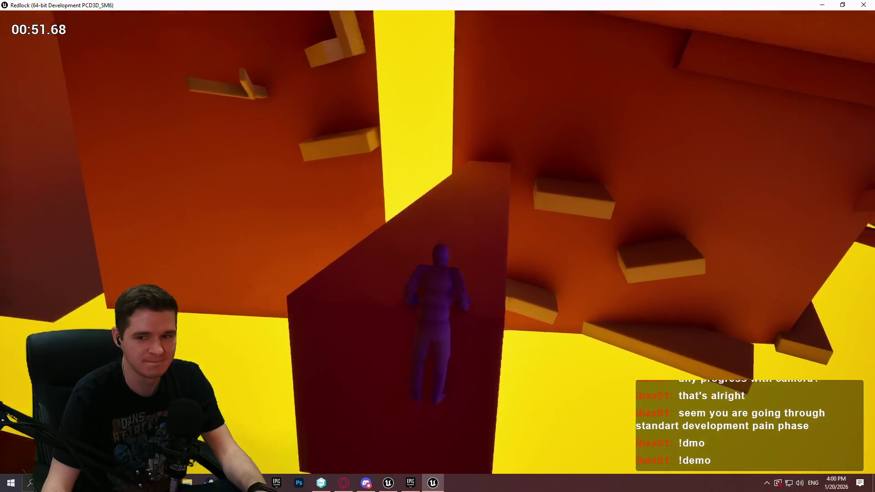
{"action": "key", "text": "space"}
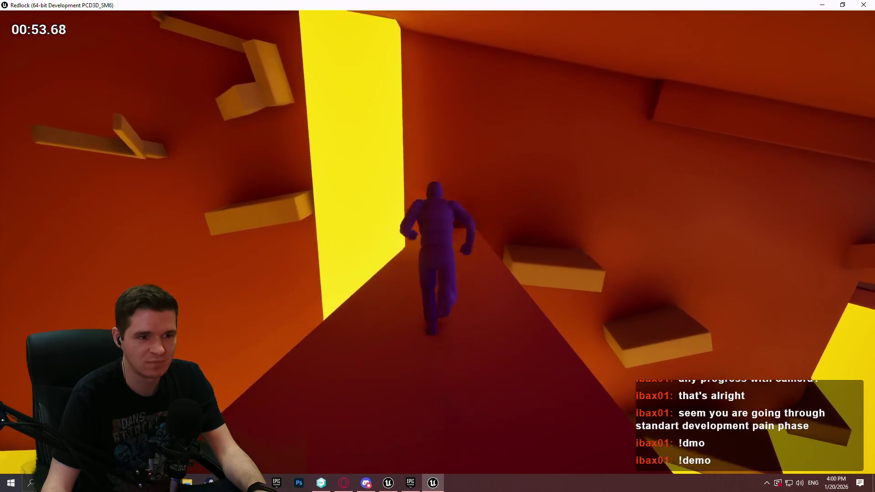
{"action": "key", "text": "space"}
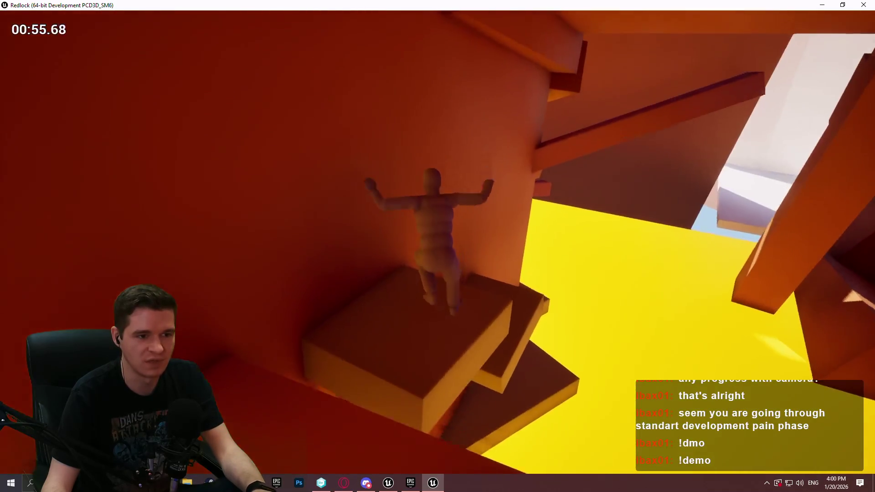
{"action": "key", "text": "space"}
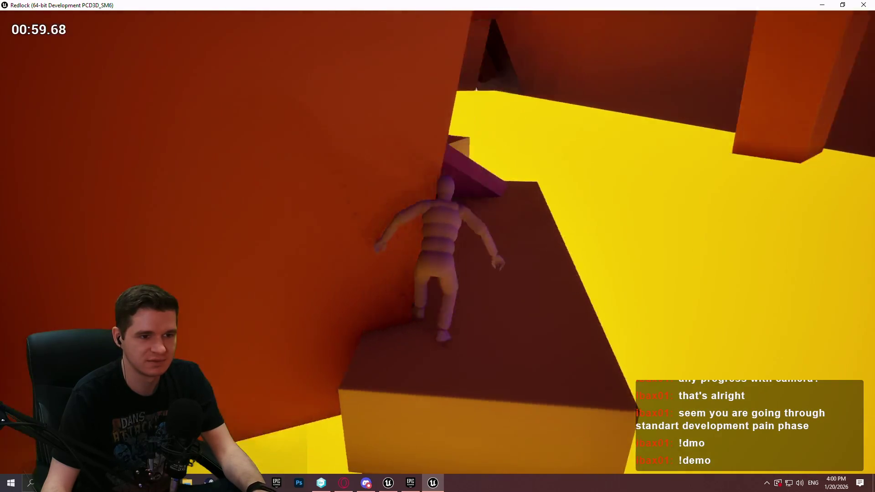
{"action": "key", "text": "space"}
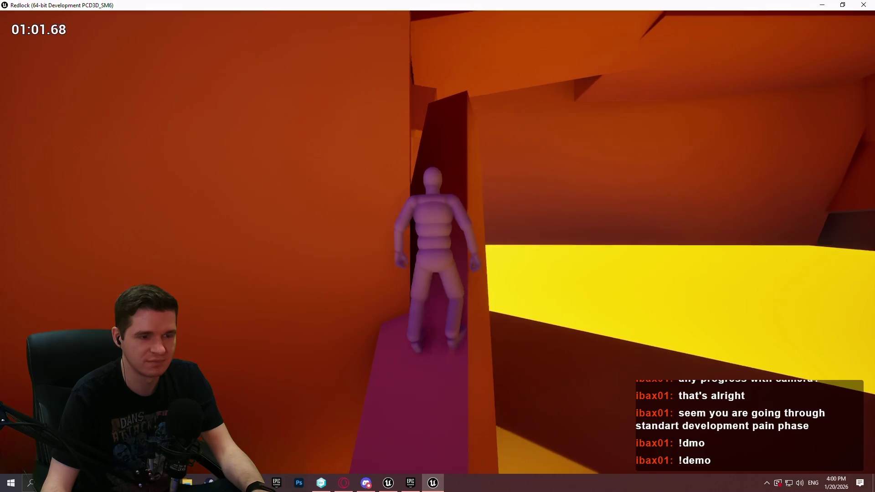
{"action": "key", "text": "space"}
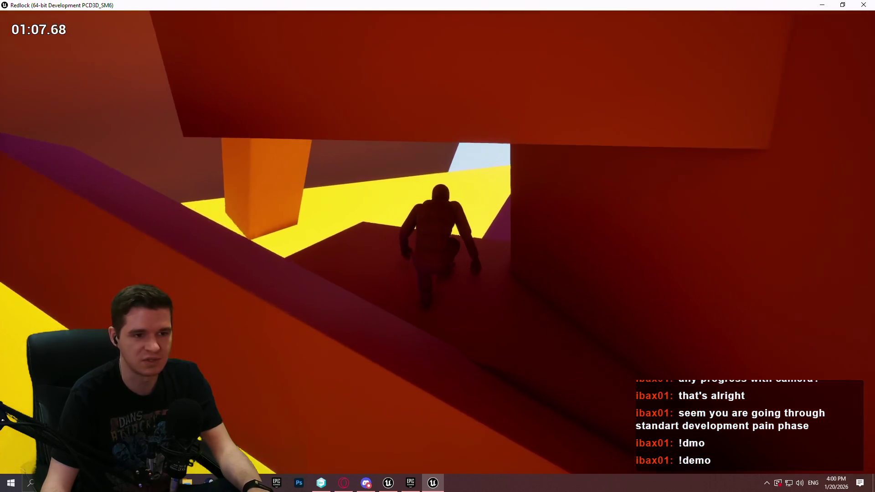
- Scale the pink beam and walls, then run through the purple opening into the dark corridor
{"action": "key", "text": "w"}
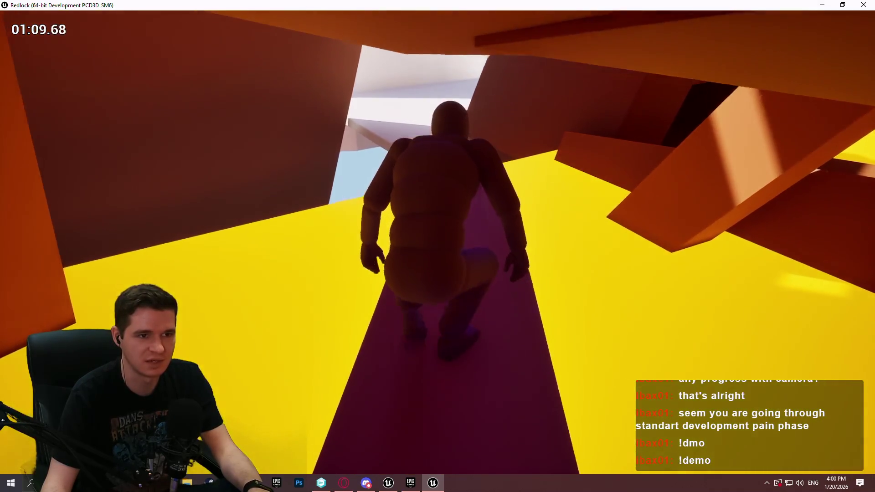
{"action": "key", "text": "w"}
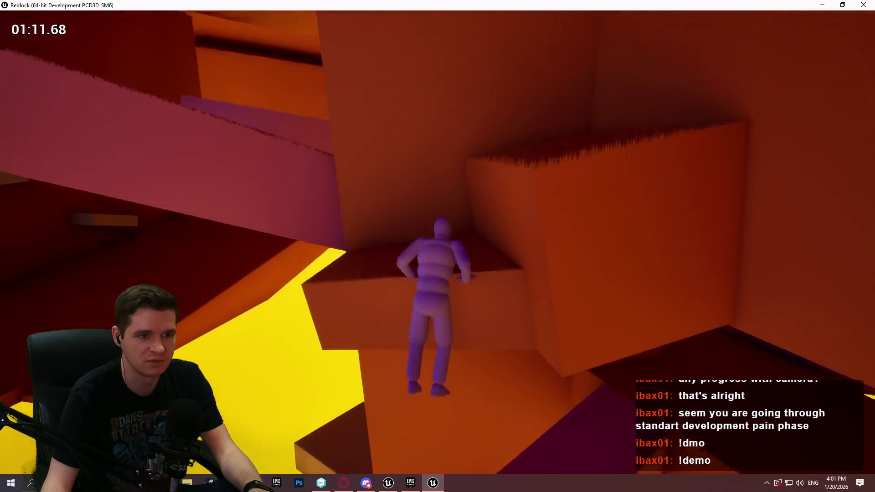
{"action": "key", "text": "w"}
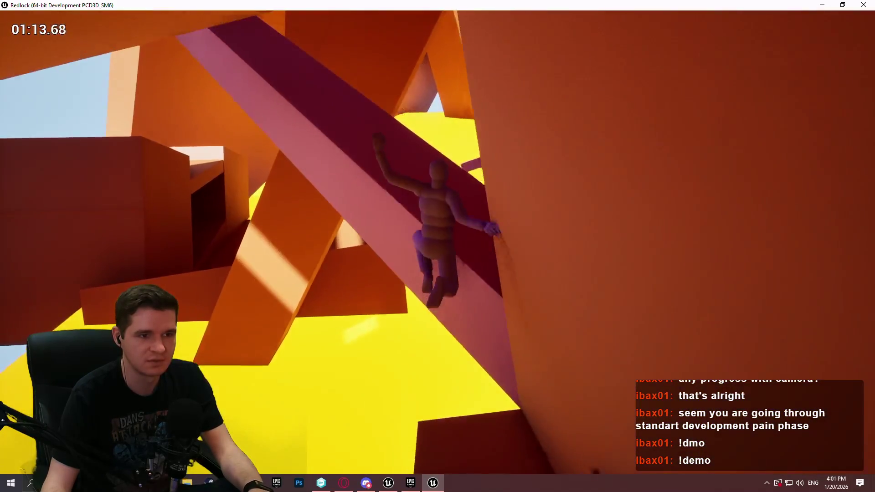
{"action": "key", "text": "w"}
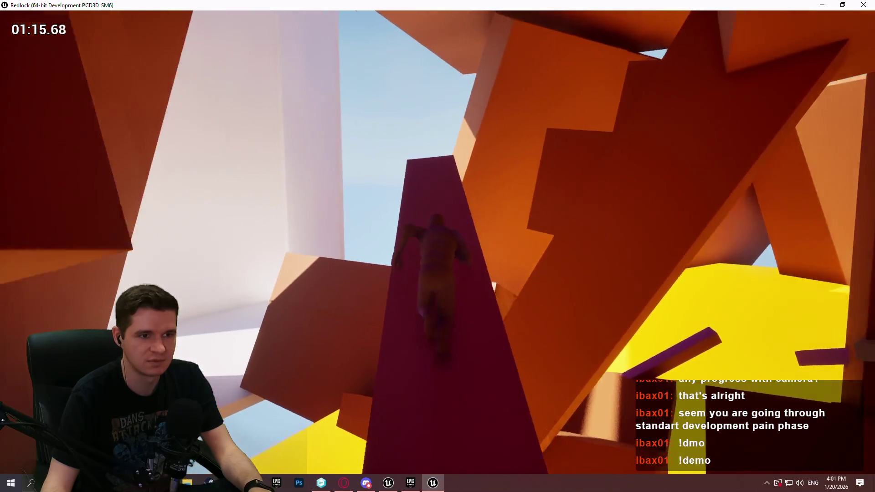
{"action": "key", "text": "space"}
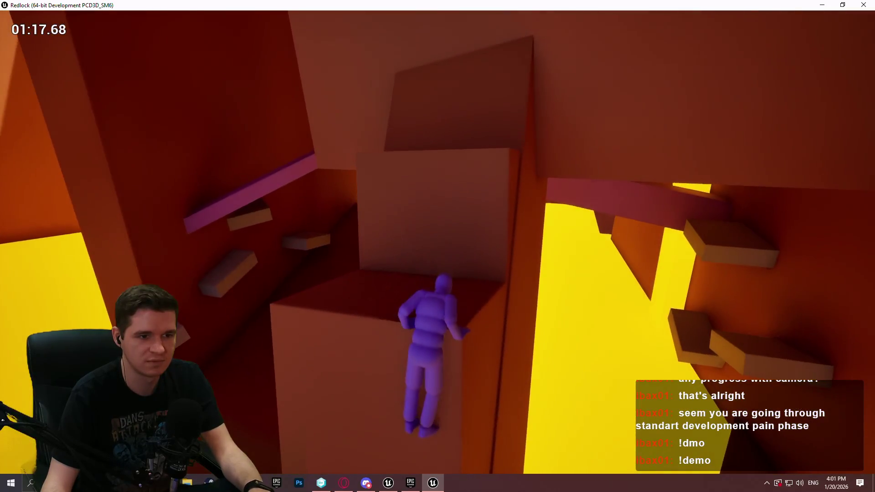
{"action": "key", "text": "w"}
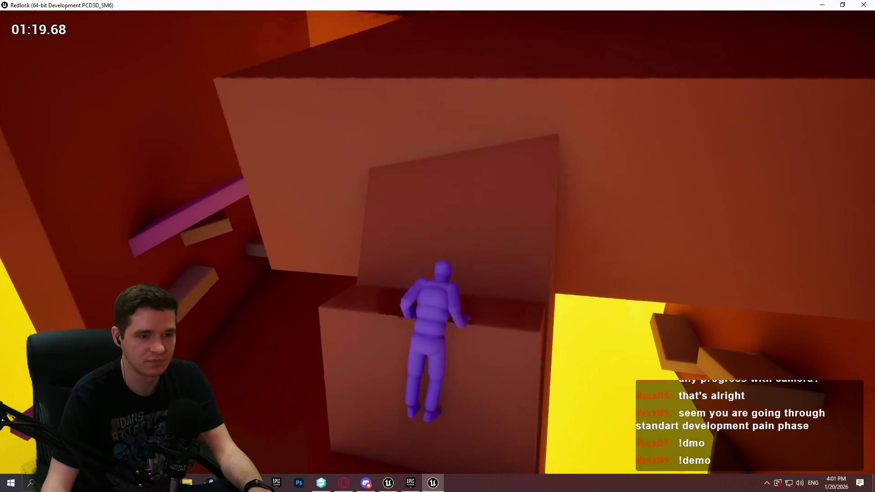
{"action": "key", "text": "w"}
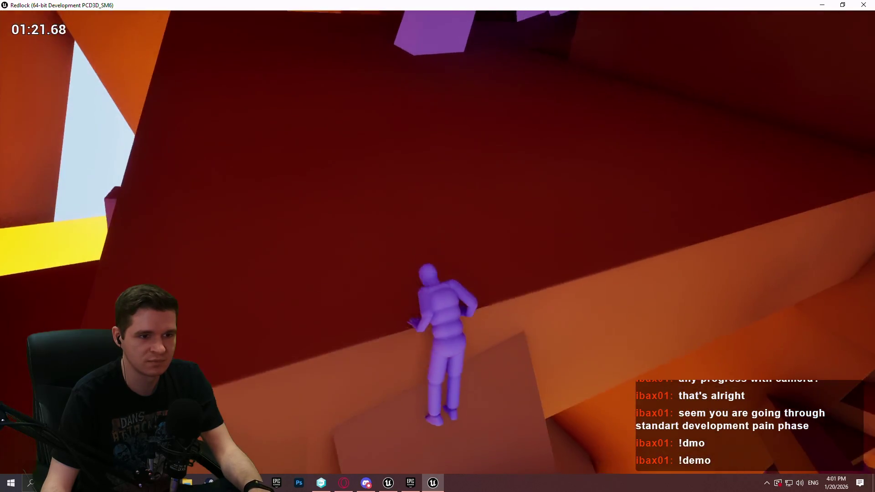
{"action": "key", "text": "w"}
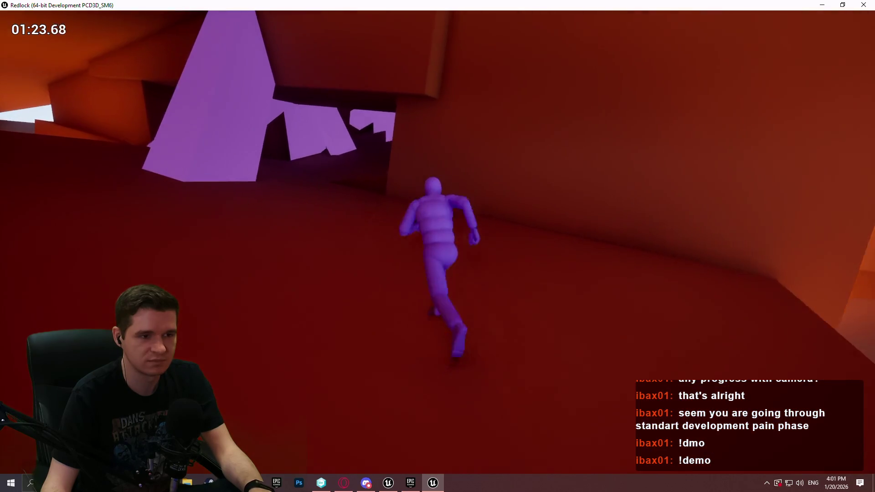
{"action": "key", "text": "w"}
{"action": "key", "text": "w"}
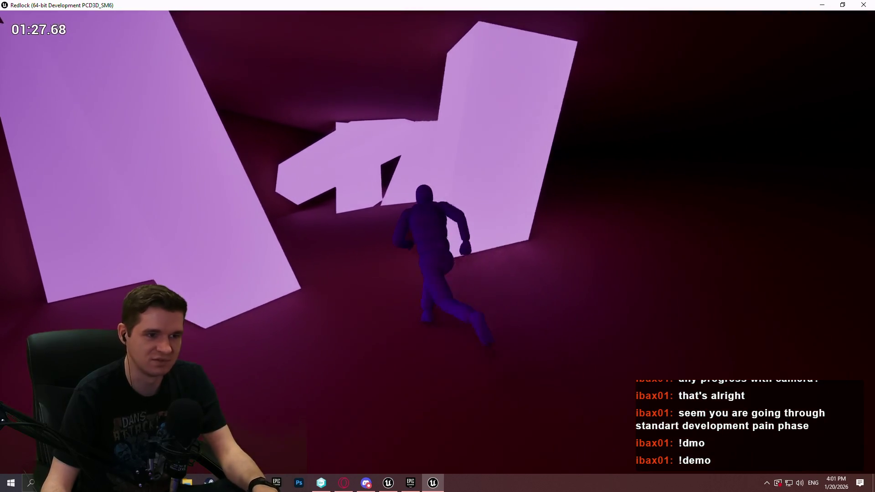
{"action": "key", "text": "w"}
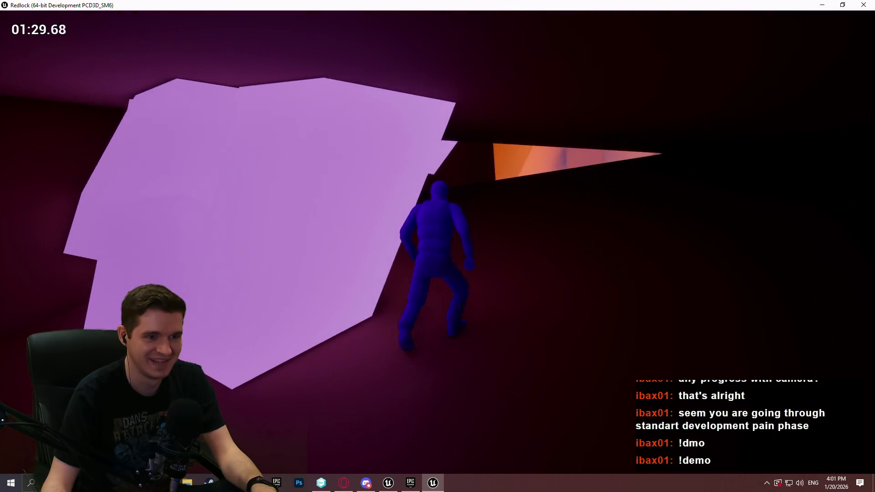
{"action": "key", "text": "w"}
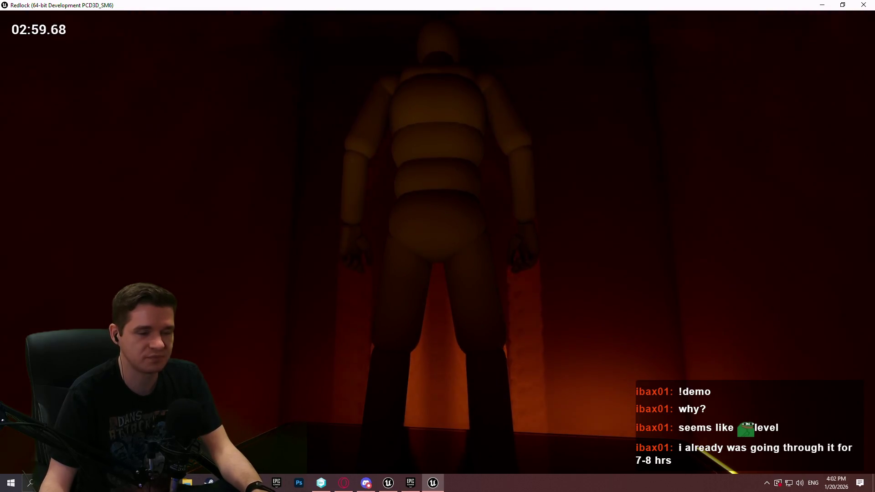
- Run down the orange corridor, jump across the platform and ledges, and enter the dark corridor
{"action": "key", "text": "w"}
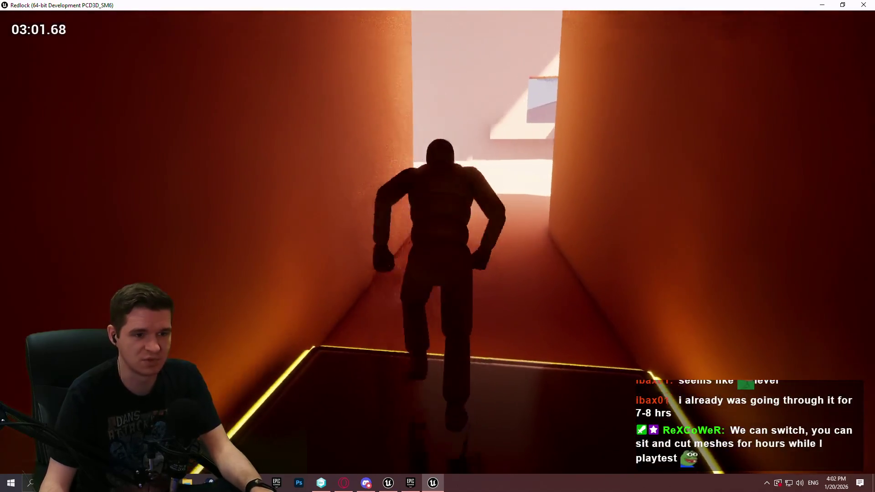
{"action": "key", "text": "space"}
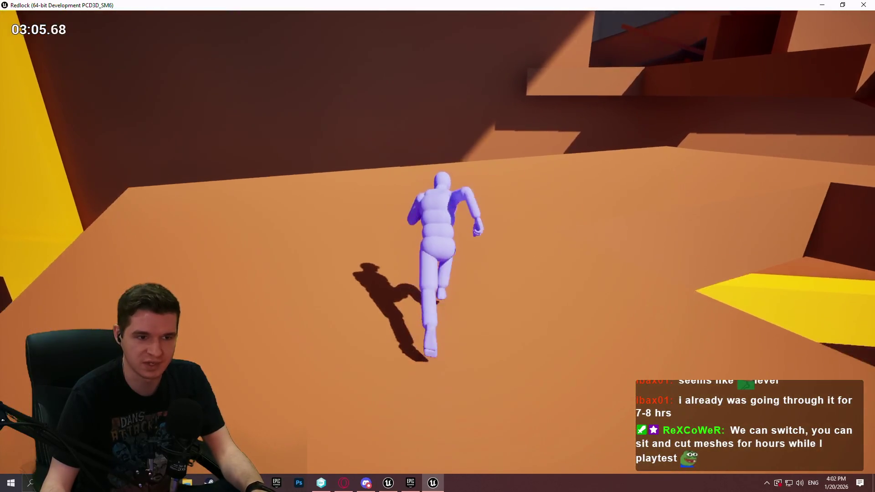
{"action": "key", "text": "space"}
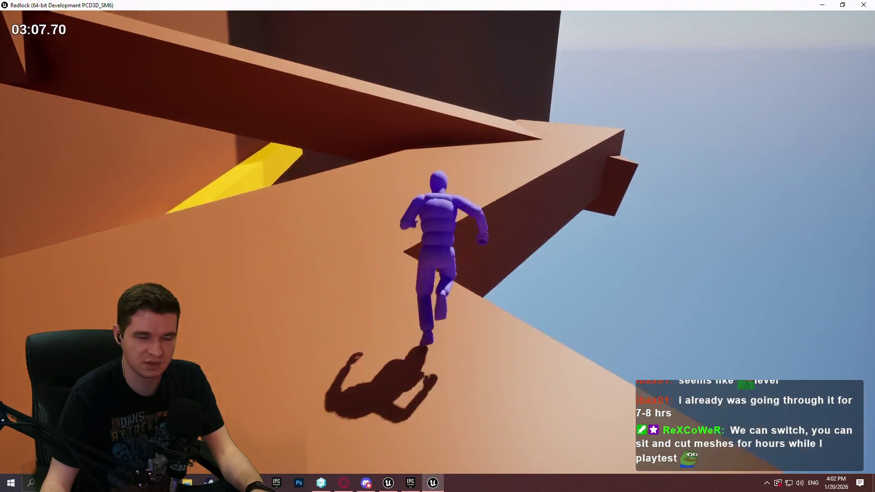
{"action": "key", "text": "space"}
{"action": "key", "text": "space"}
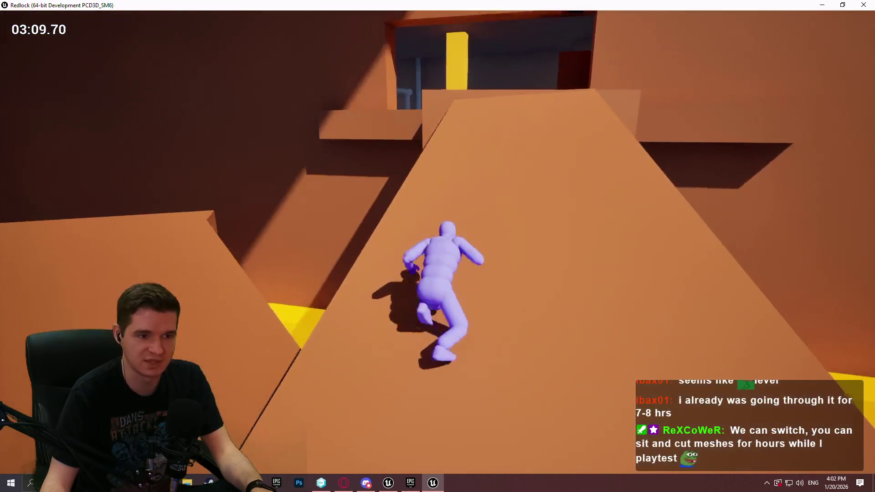
{"action": "key", "text": "space"}
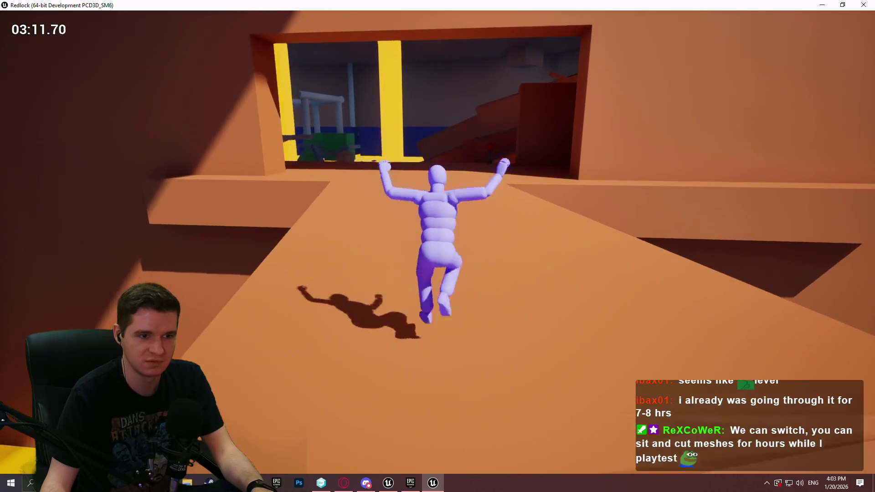
{"action": "key", "text": "space"}
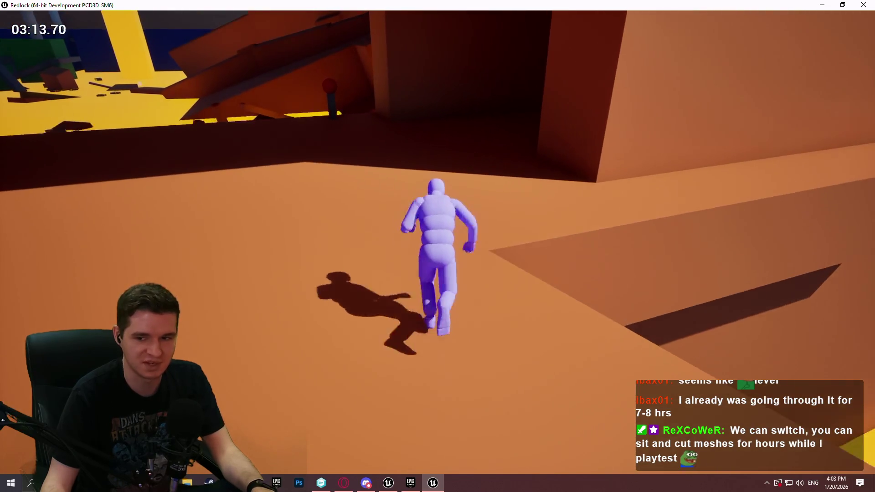
{"action": "key", "text": "w"}
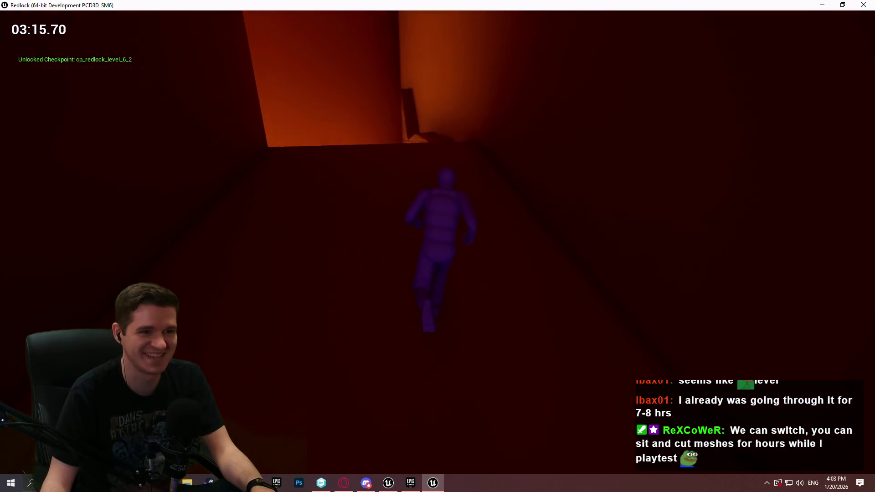
- Wall-run and jump across platforms, including the green platform, and reach the sloped beam
{"action": "key", "text": "space"}
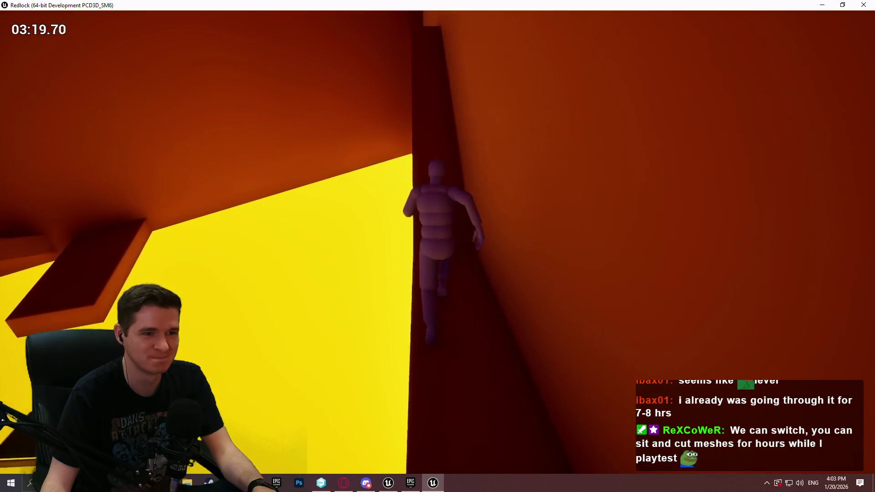
{"action": "key", "text": "space"}
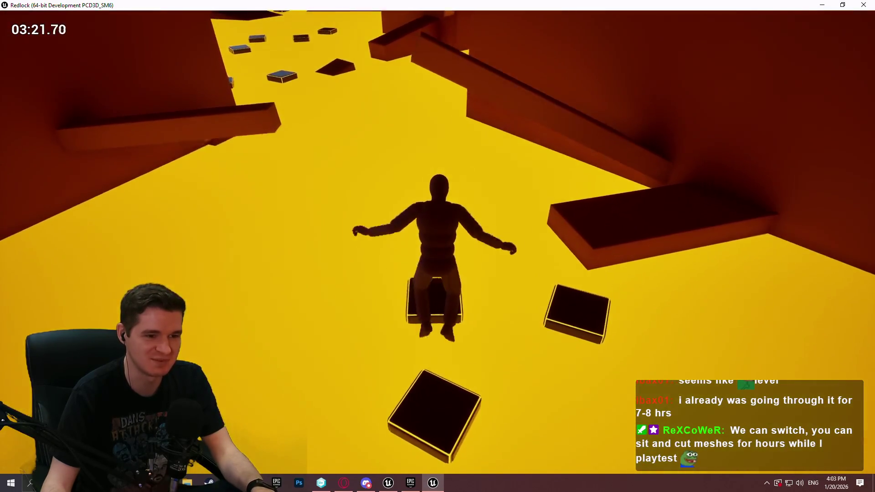
{"action": "key", "text": "space"}
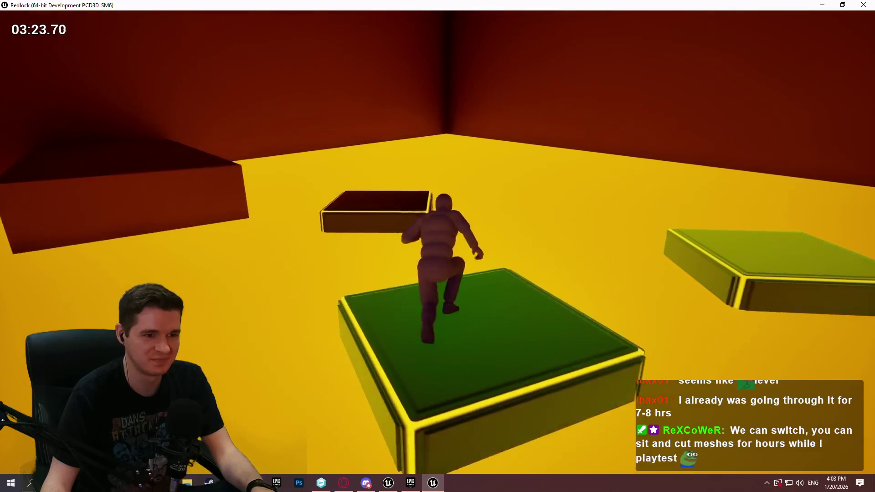
{"action": "key", "text": "space"}
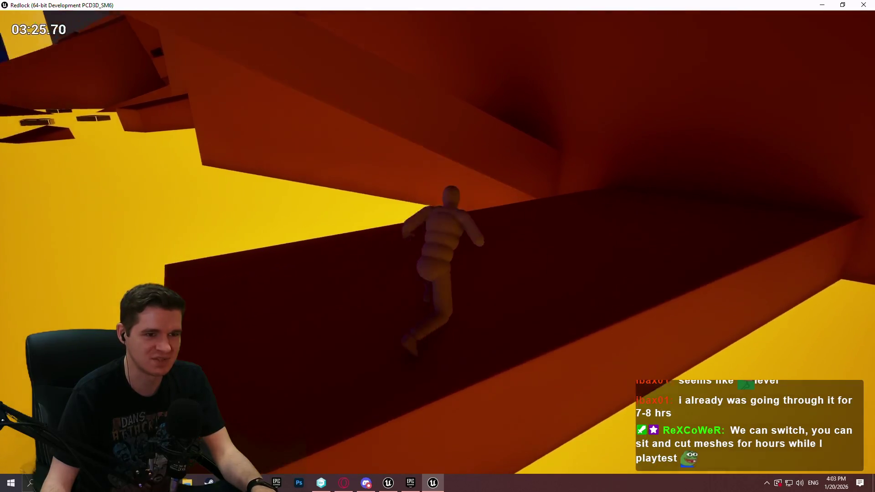
{"action": "key", "text": "space"}
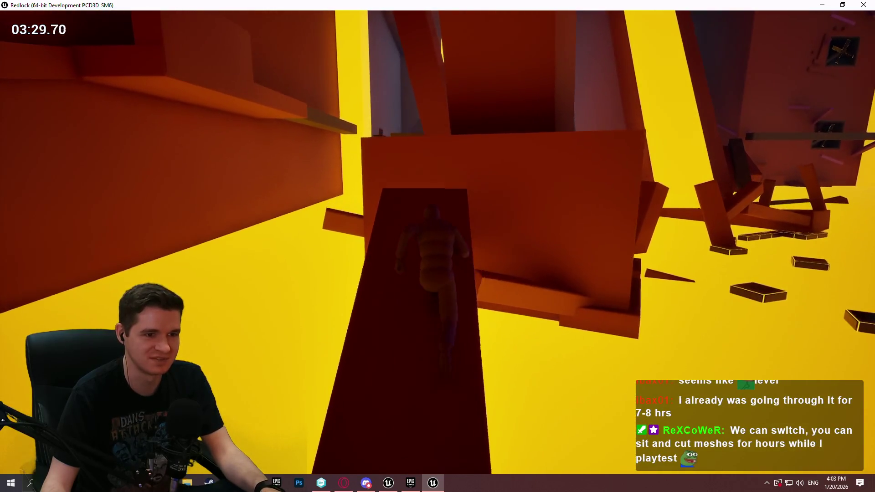
{"action": "key", "text": "space"}
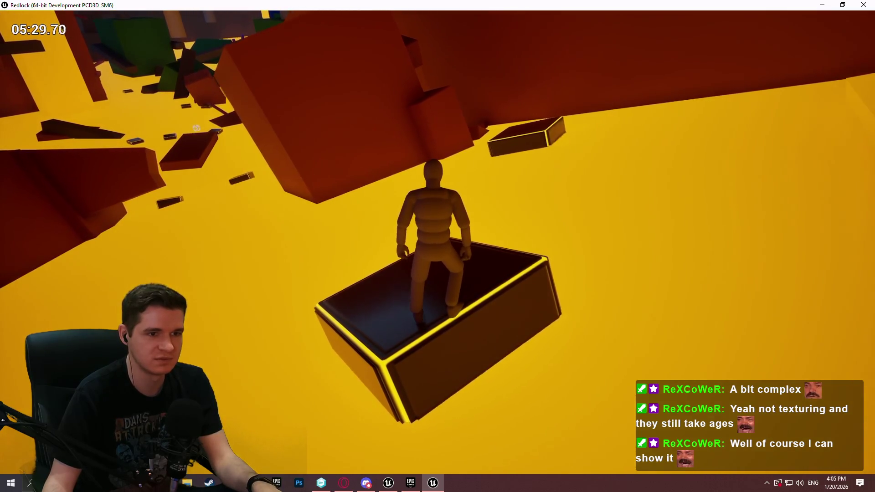
- Climb onto the brown floor, run toward the yellow area, then pause and quit the game
{"action": "key", "text": "space"}
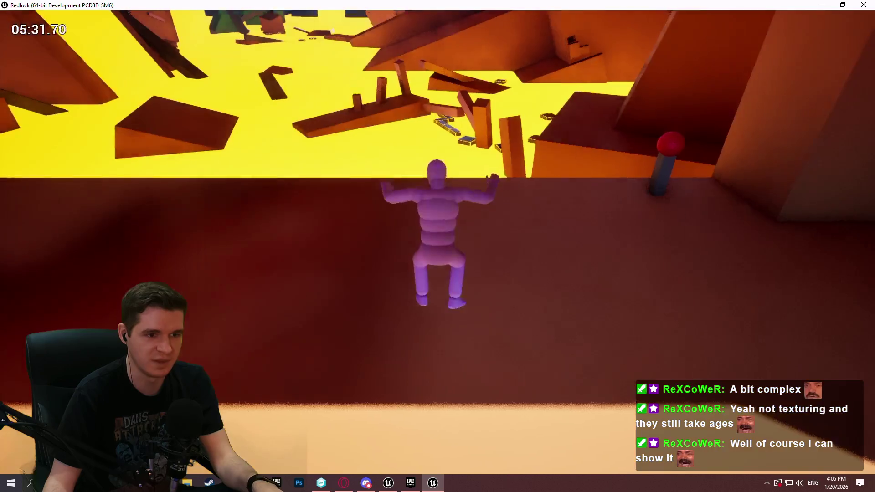
{"action": "key", "text": "w"}
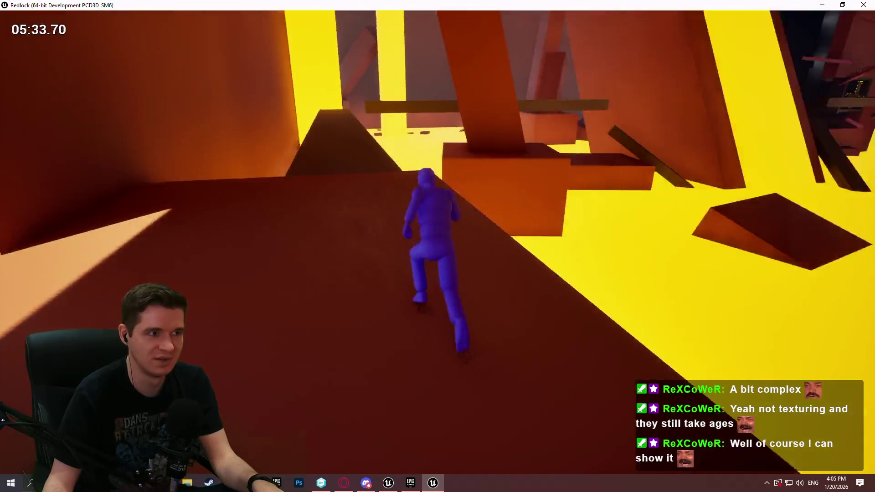
{"action": "key", "text": "Escape"}
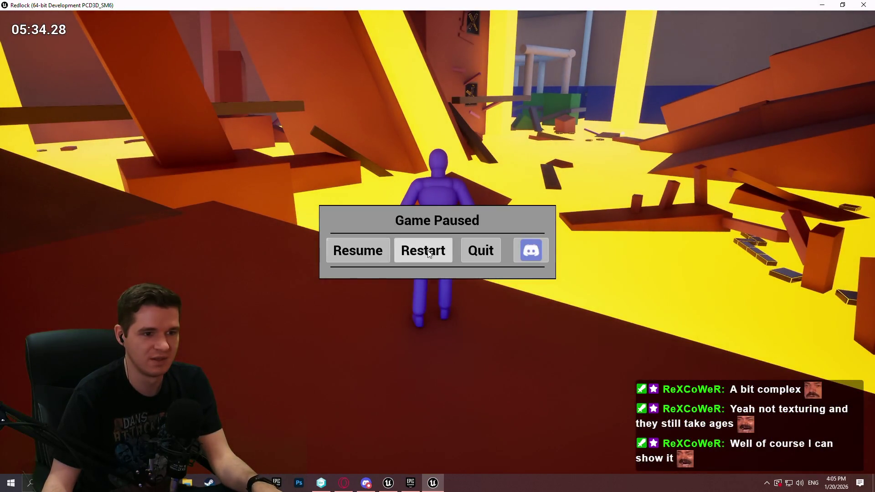
{"action": "left_click", "coordinate": [476, 253]}
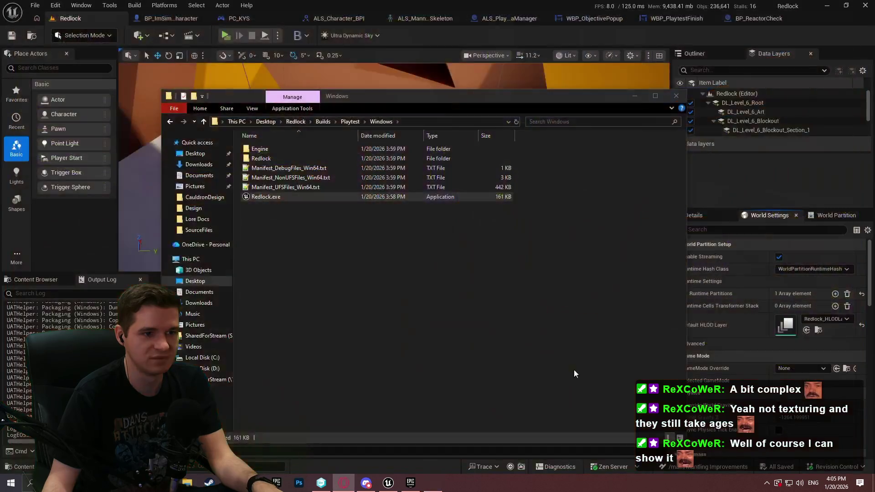
- Go up to the Playtest folder to confirm Redlock Blockout Playtest.zip, then close File Explorer
{"action": "left_click", "coordinate": [354, 123]}
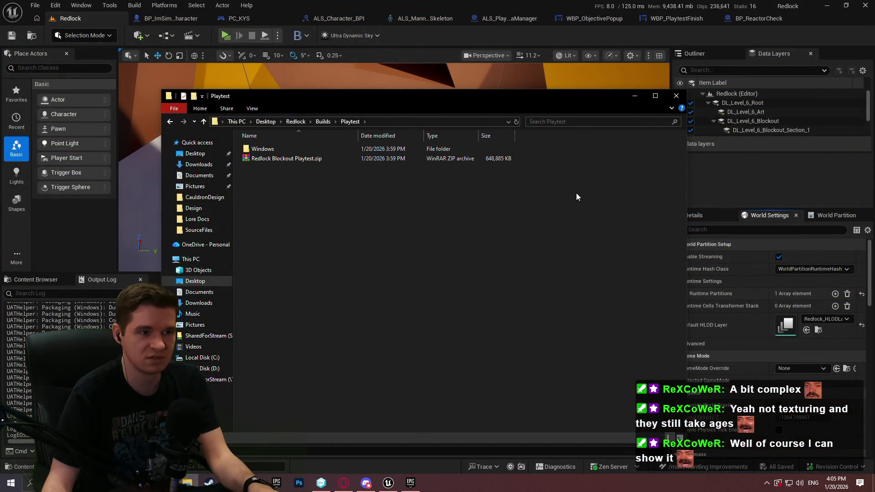
{"action": "left_click", "coordinate": [668, 97]}
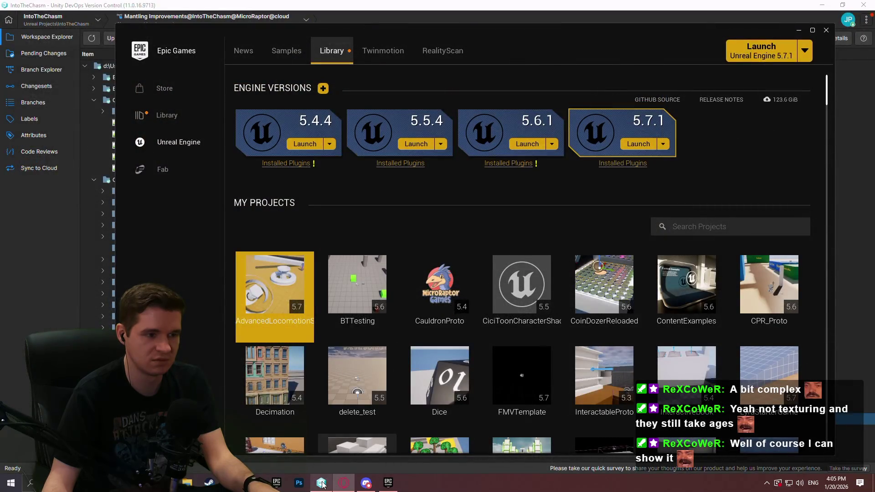
- Bring up the workspace's 154 pending changes and scroll through the file list
{"action": "left_click", "coordinate": [322, 483]}
{"action": "left_click", "coordinate": [42, 54]}
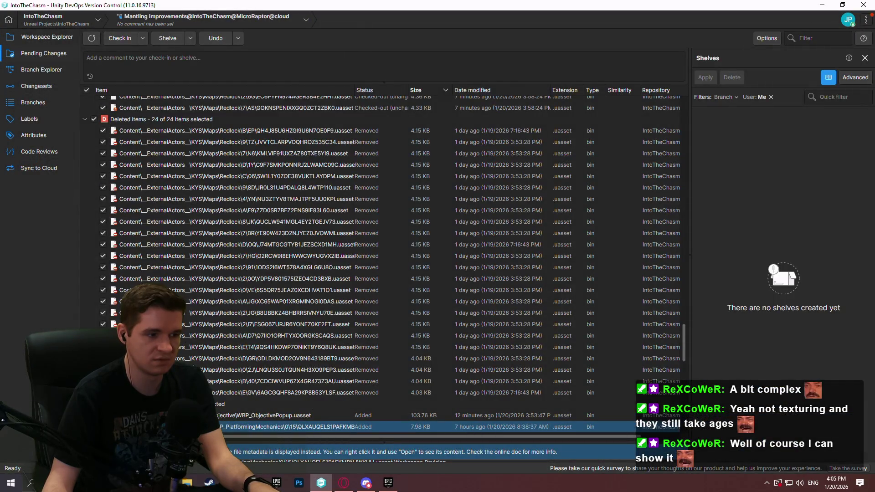
{"action": "scroll", "coordinate": [683, 333], "scroll_direction": "up", "scroll_amount": 2}
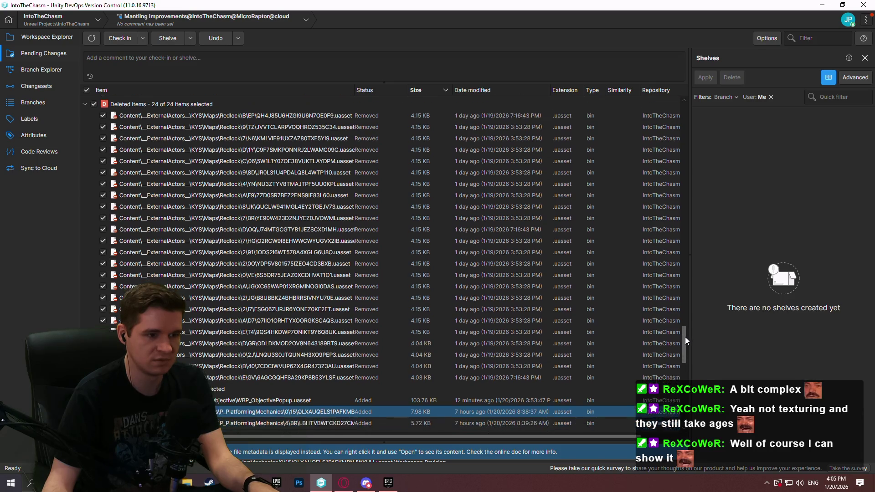
{"action": "mouse_move", "coordinate": [690, 338]}
{"action": "left_mouse_down"}
{"action": "mouse_move", "coordinate": [691, 394]}
{"action": "mouse_move", "coordinate": [690, 103]}
{"action": "left_mouse_up"}
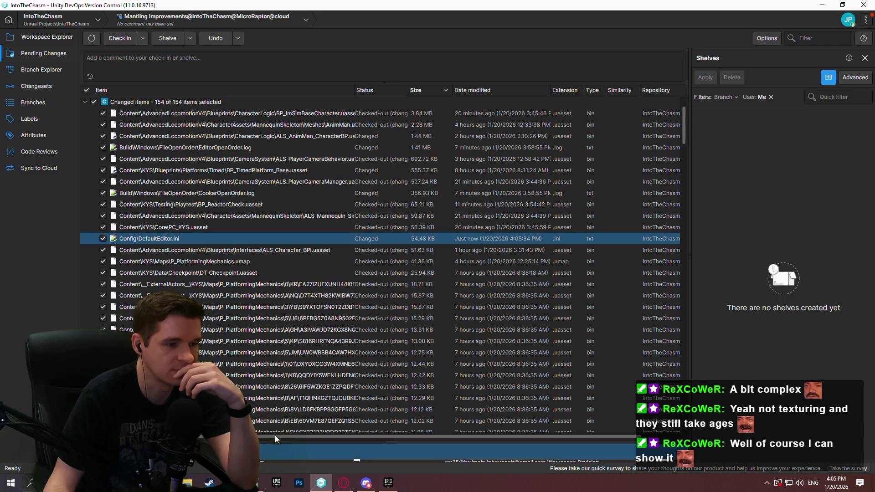
- Review the DefaultEditor.ini diff and check in with a comment on camera progress and mantling fixes
{"action": "mouse_move", "coordinate": [275, 441]}
{"action": "left_mouse_down"}
{"action": "mouse_move", "coordinate": [331, 191]}
{"action": "mouse_move", "coordinate": [339, 397]}
{"action": "left_mouse_up"}
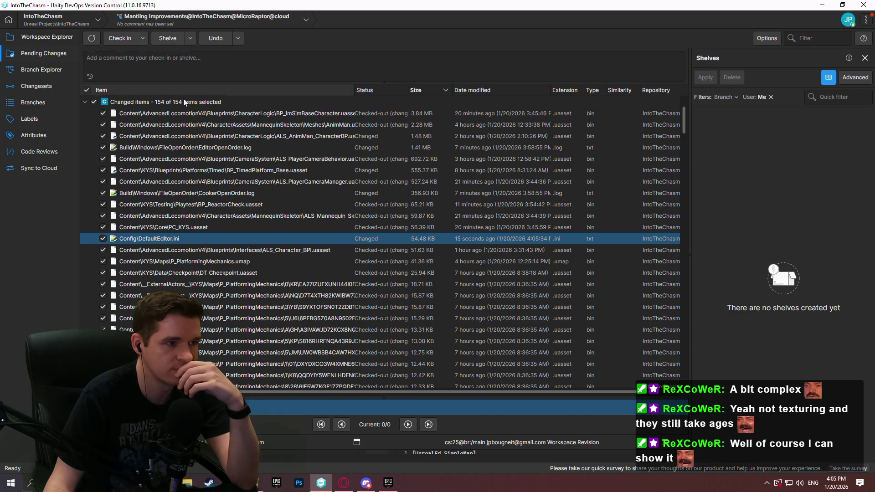
{"action": "left_click", "coordinate": [163, 61]}
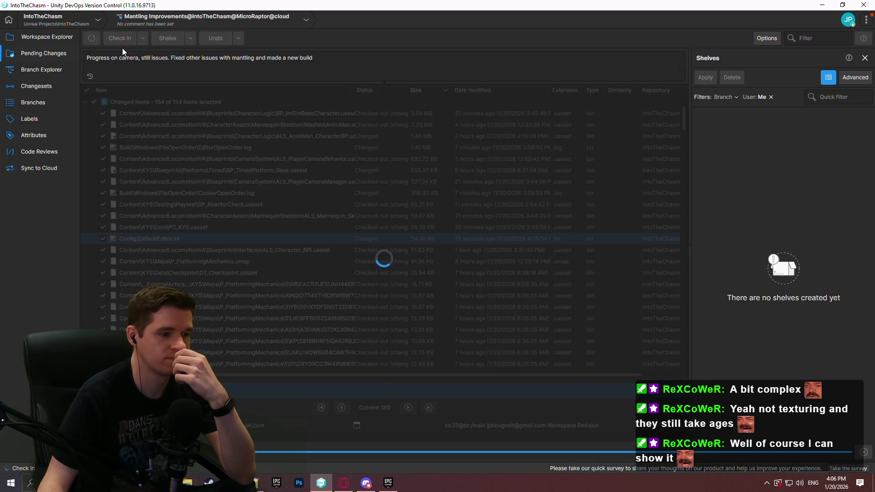
{"action": "left_click", "coordinate": [47, 36]}
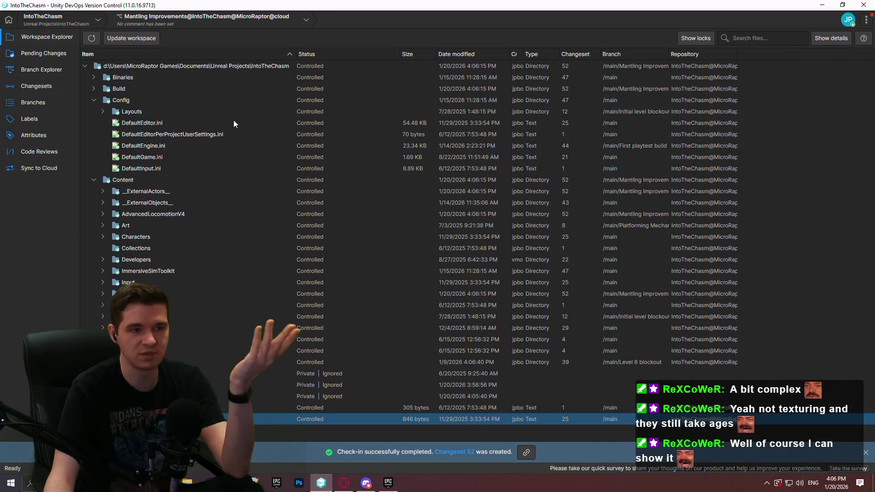
- View the Mantling Improvements branch graph, close the Notepad++ camera notes, and return to Workspace Explorer
{"action": "left_click", "coordinate": [27, 69]}
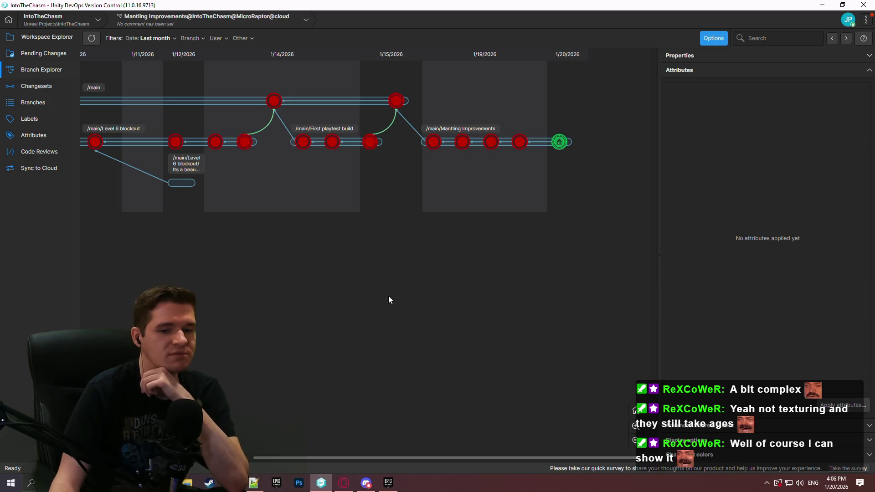
{"action": "left_click", "coordinate": [254, 482]}
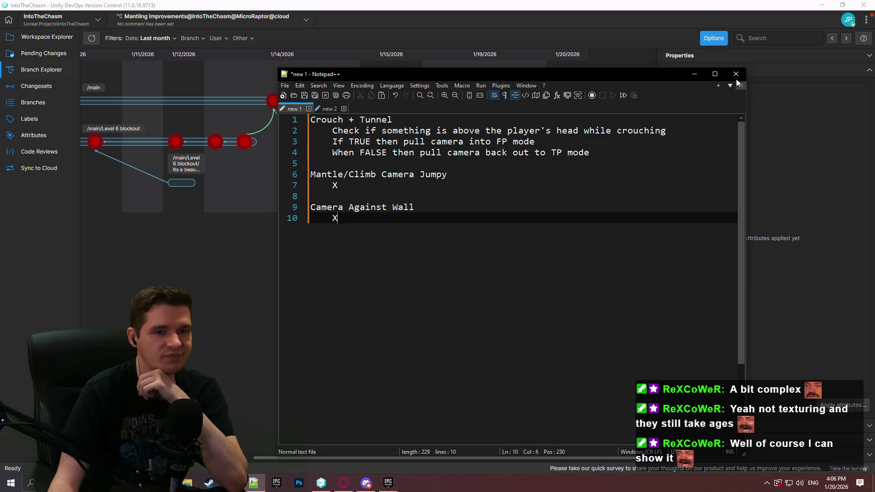
{"action": "left_click", "coordinate": [736, 74]}
{"action": "left_click", "coordinate": [592, 299]}
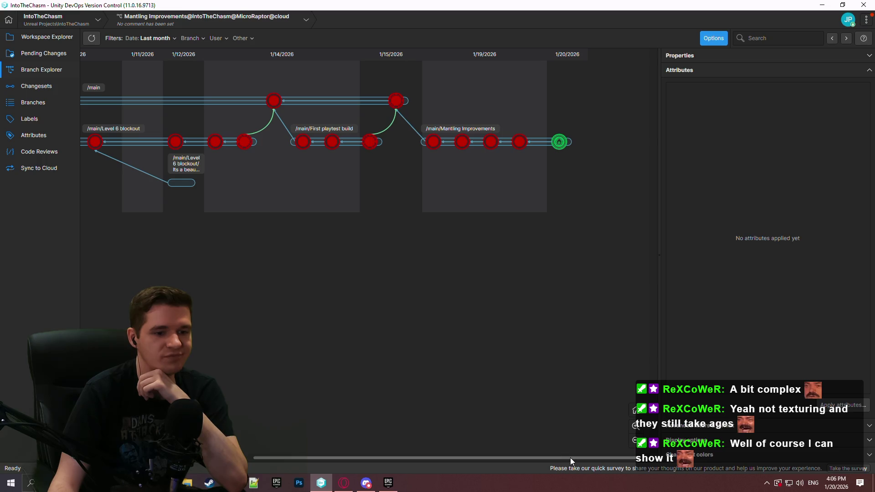
{"action": "left_click", "coordinate": [41, 38]}
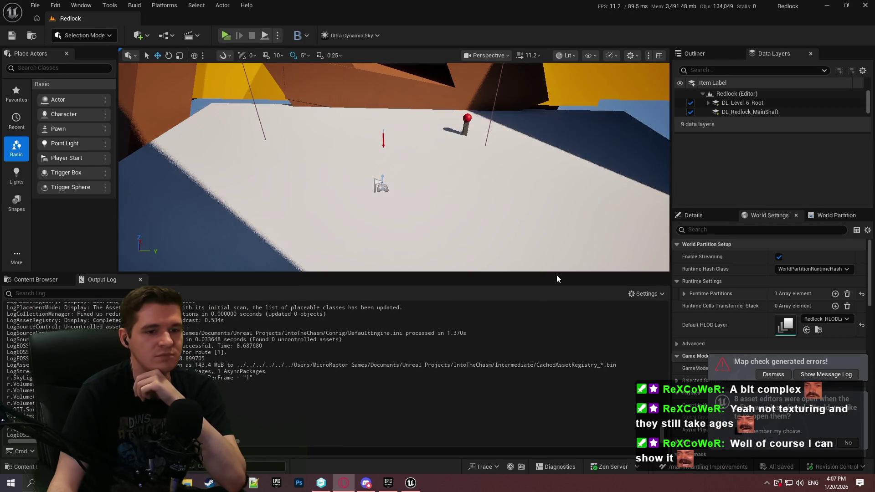
- Enlarge the viewport and switch it to the Nanite Overview visualization
{"action": "left_click_drag", "start_coordinate": [556, 272], "coordinate": [555, 364]}
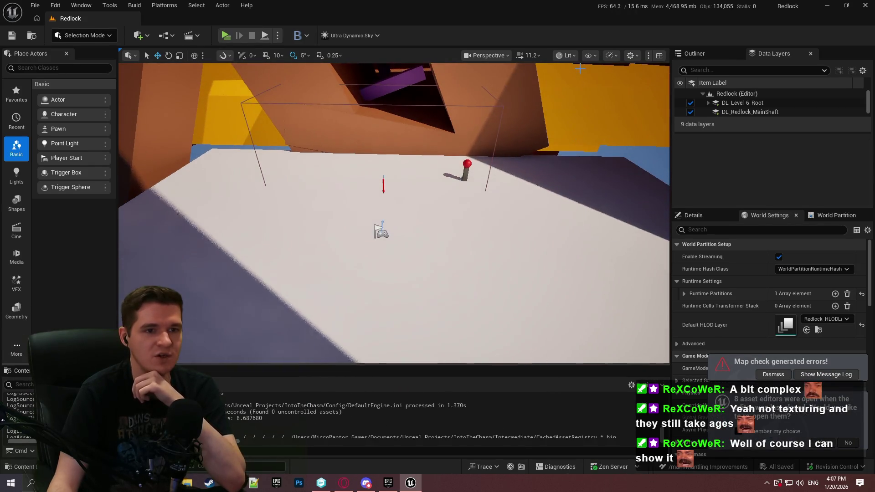
{"action": "left_click", "coordinate": [588, 56]}
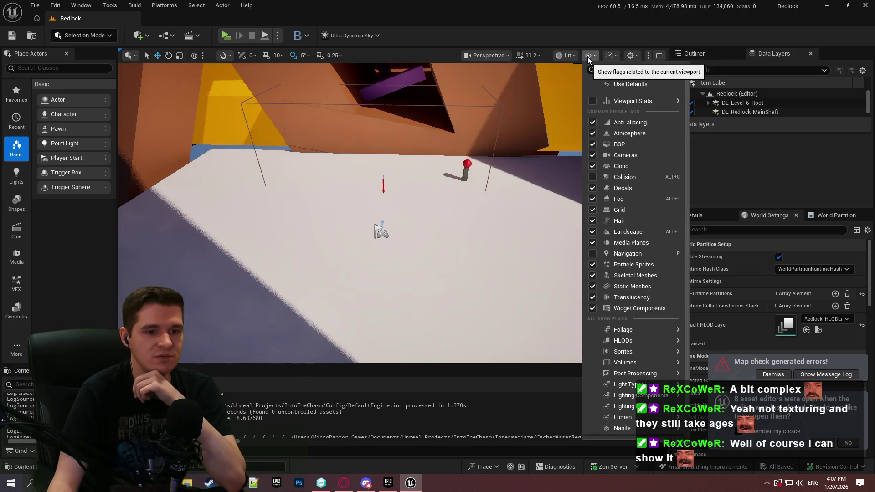
{"action": "scroll", "coordinate": [633, 122], "scroll_direction": "down", "scroll_amount": 2}
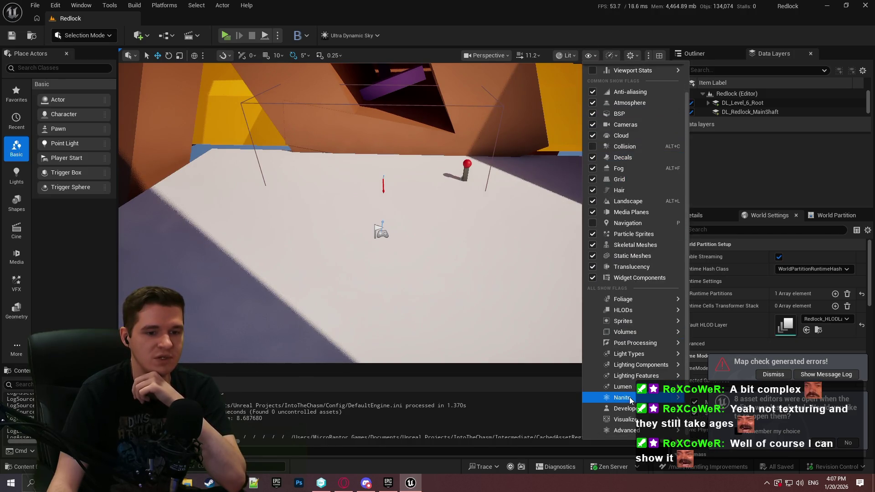
{"action": "left_click", "coordinate": [565, 55]}
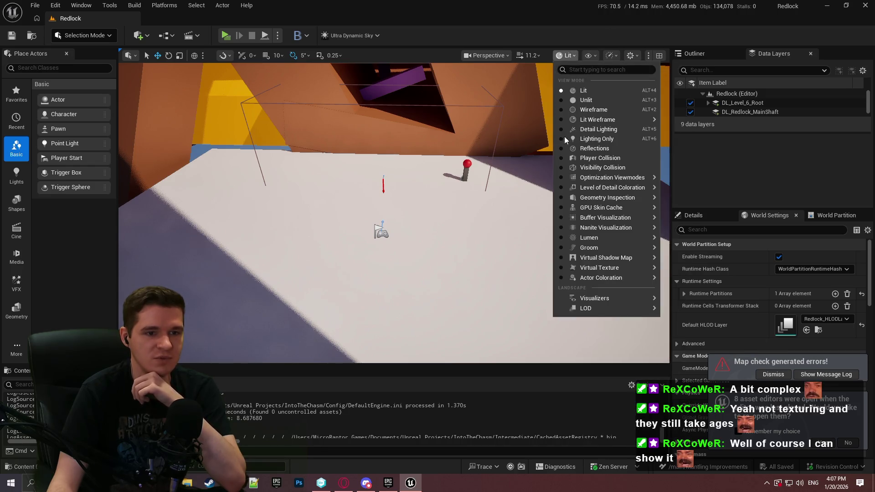
{"action": "mouse_move", "coordinate": [613, 228]}
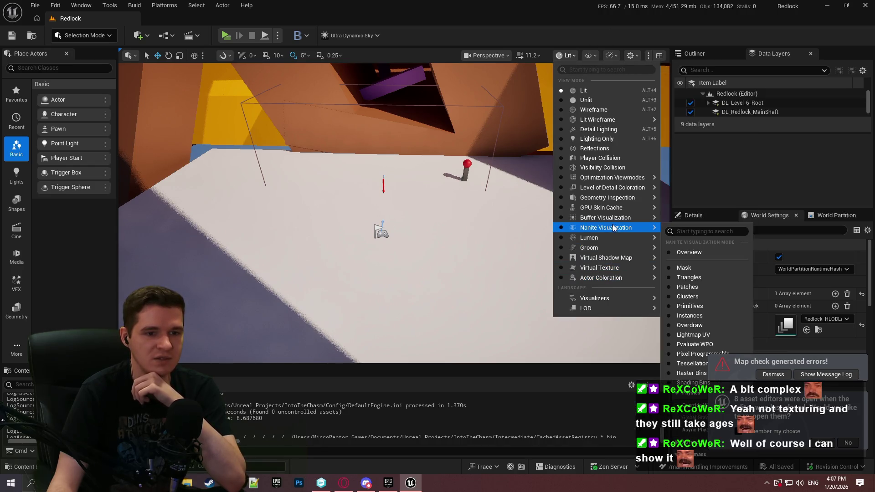
{"action": "left_click", "coordinate": [691, 253]}
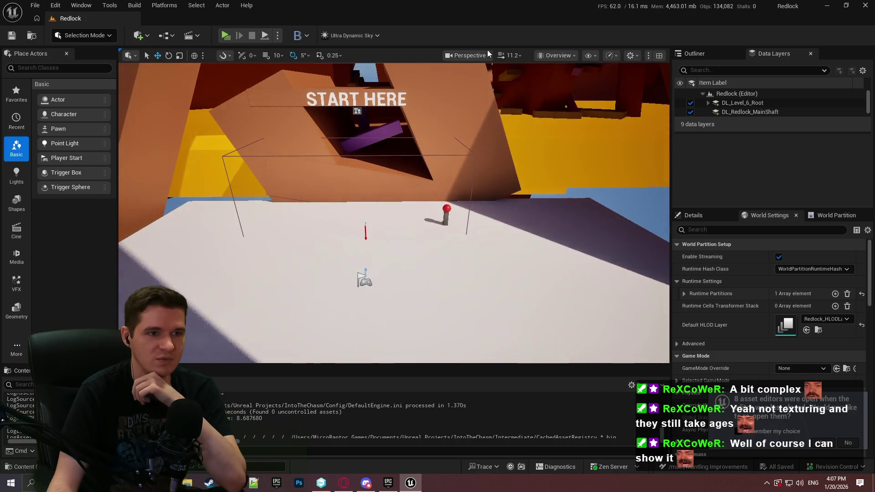
- Inspect the level in Nanite Overdraw view, then return to Lit shading
{"action": "left_click", "coordinate": [550, 54]}
{"action": "mouse_move", "coordinate": [593, 227]}
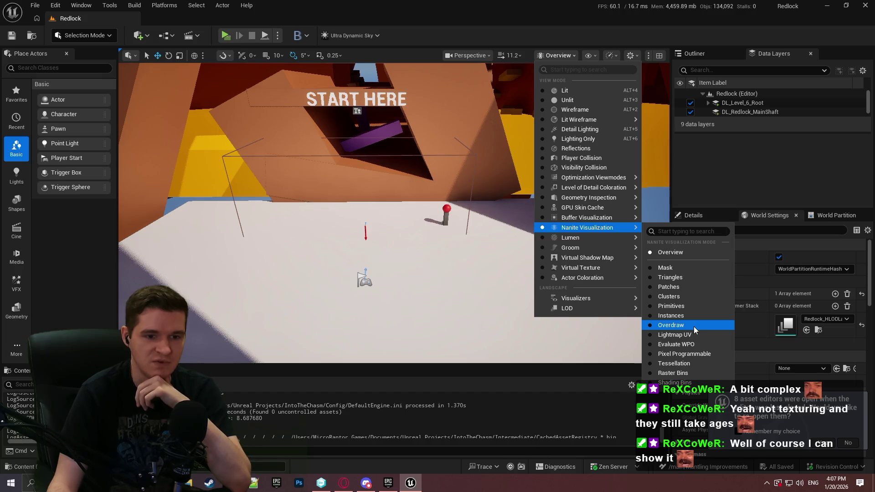
{"action": "left_click", "coordinate": [667, 325]}
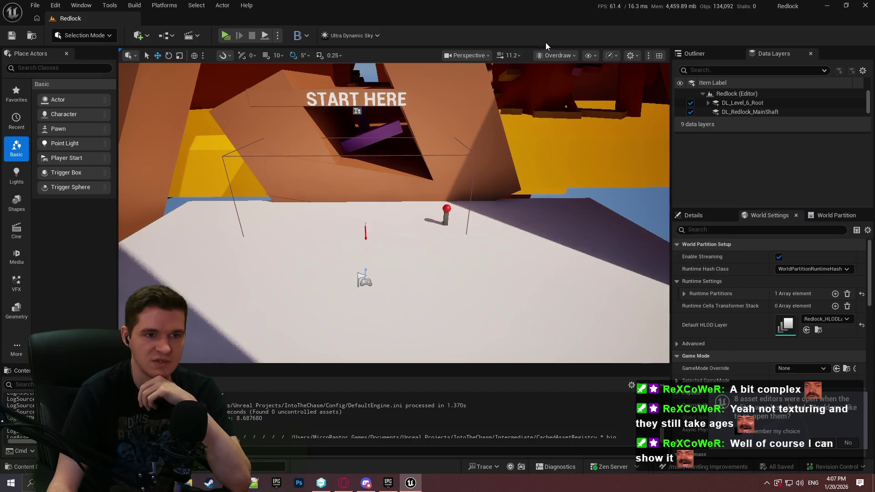
{"action": "left_click", "coordinate": [546, 56]}
{"action": "left_click", "coordinate": [569, 90]}
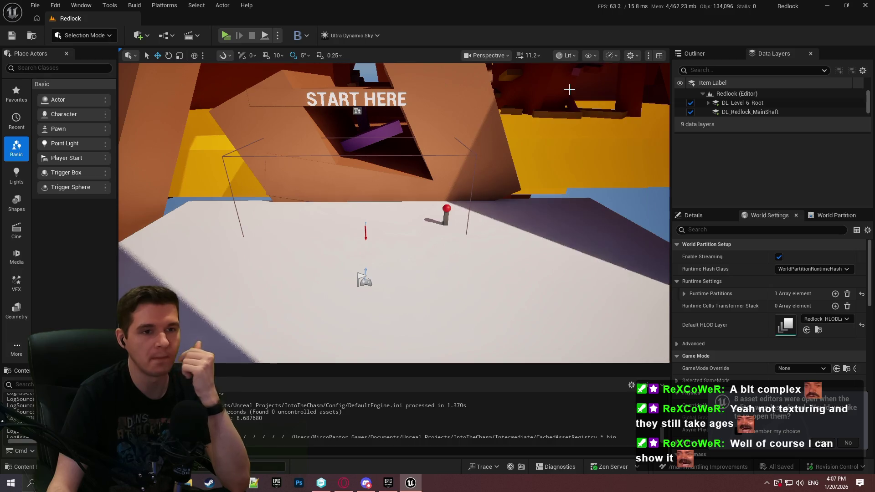
- Decline re-opening previous editors and bring up the Reddit firewall-popup thread in the browser
{"action": "left_click", "coordinate": [849, 442]}
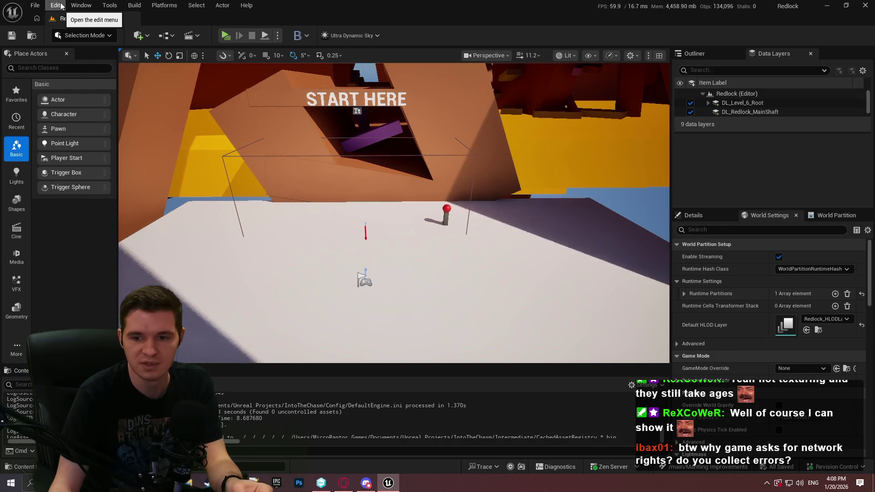
{"action": "key", "text": "alt+Tab"}
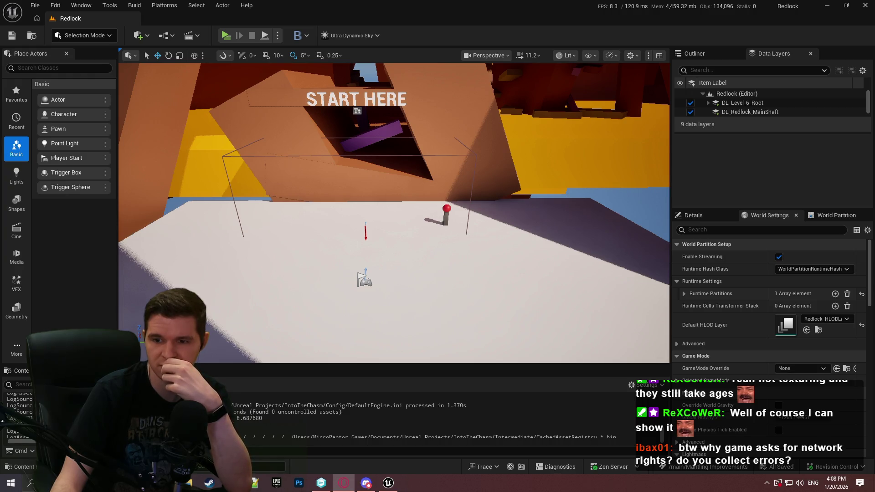
{"action": "key", "text": "alt+Tab"}
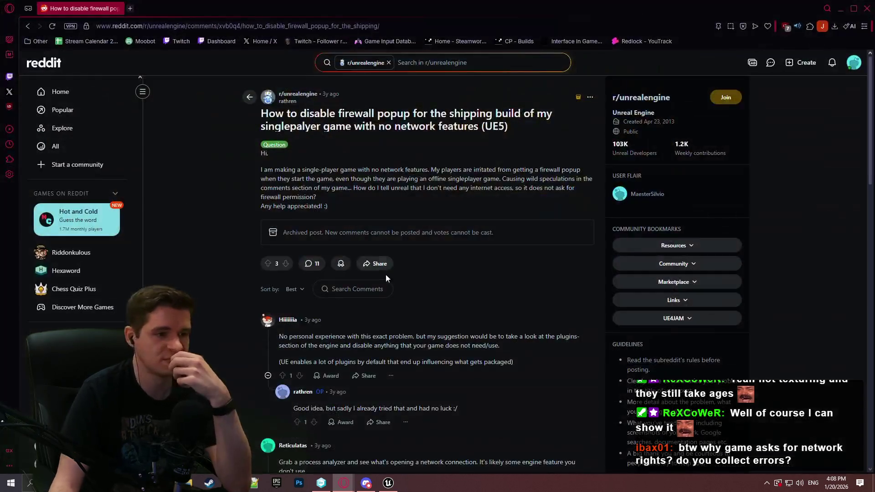
- Scroll down the Reddit thread to the reply about removing online, network, TCP, UDP plugins
{"action": "scroll", "coordinate": [474, 228], "scroll_direction": "down", "scroll_amount": 3}
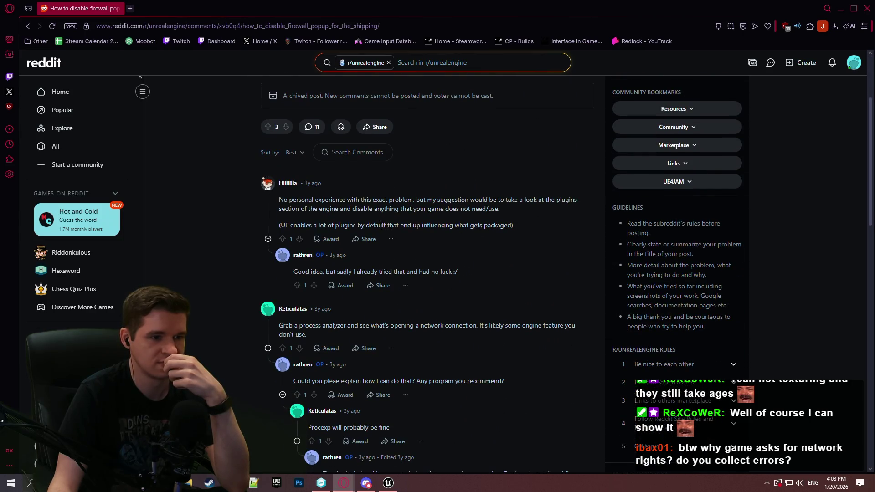
{"action": "scroll", "coordinate": [381, 225], "scroll_direction": "down", "scroll_amount": 3}
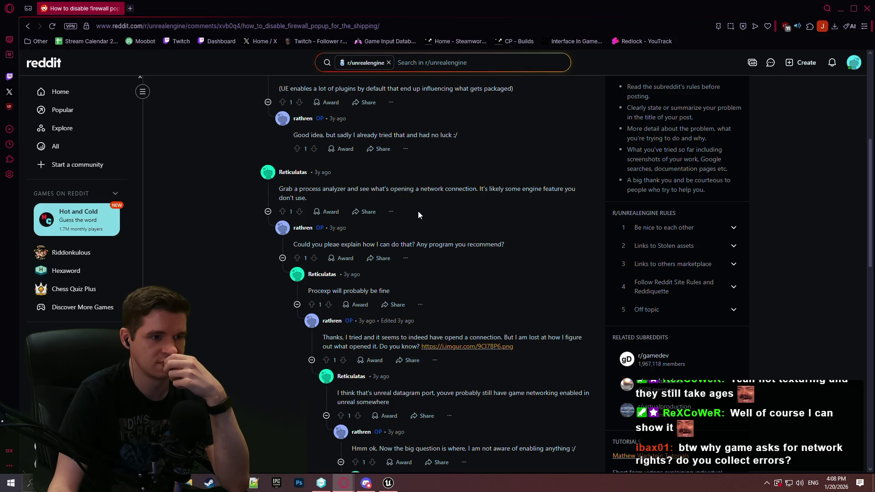
{"action": "scroll", "coordinate": [419, 215], "scroll_direction": "down", "scroll_amount": 2}
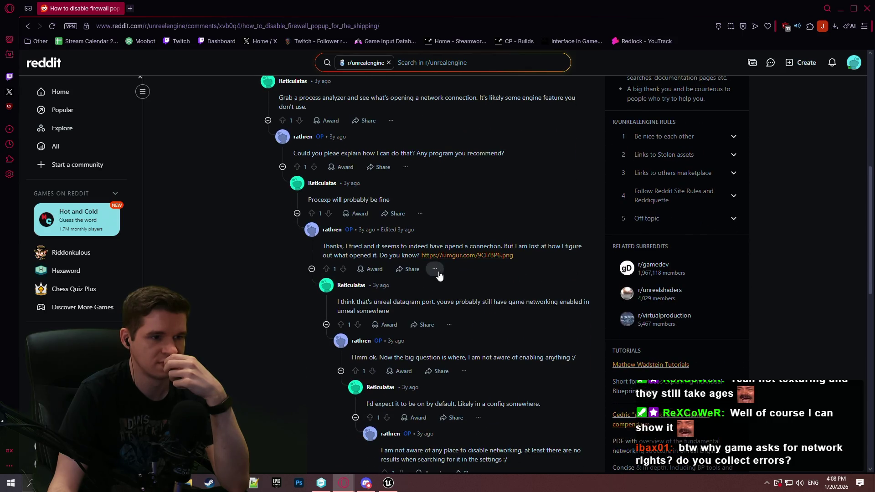
{"action": "scroll", "coordinate": [481, 248], "scroll_direction": "down", "scroll_amount": 3}
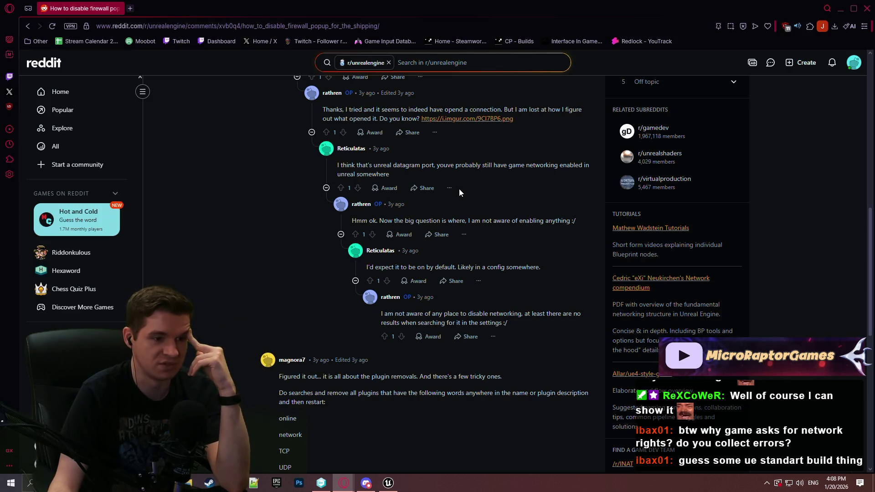
{"action": "scroll", "coordinate": [461, 191], "scroll_direction": "down", "scroll_amount": 3}
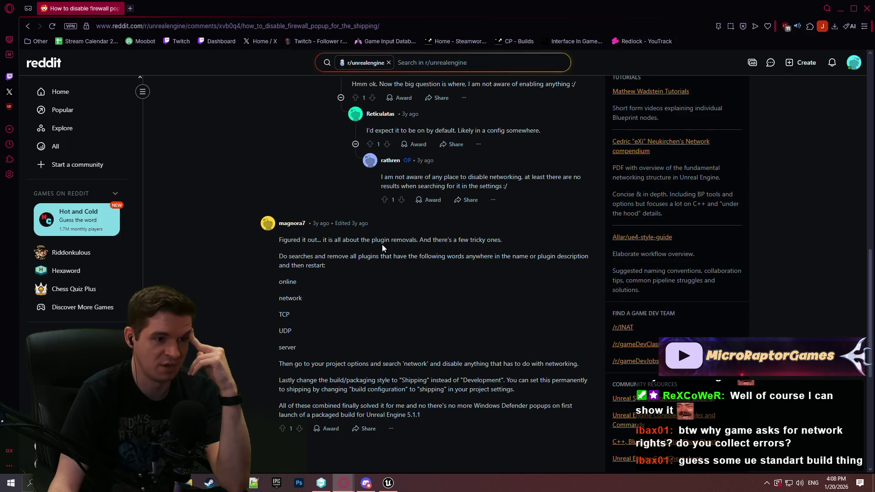